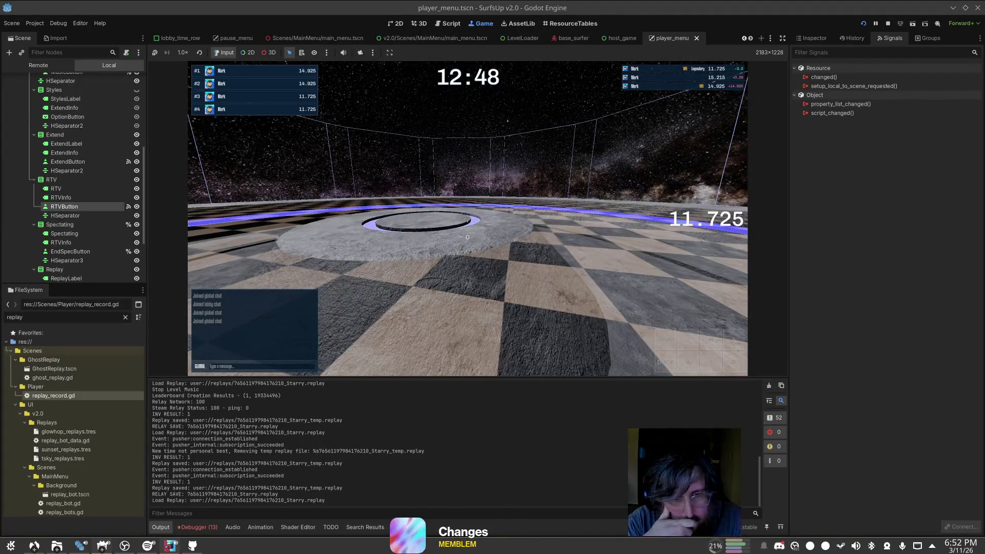
Step: Pause the game and confirm the newest Starry replay is 0 bytes in the replays folder
key("Escape")
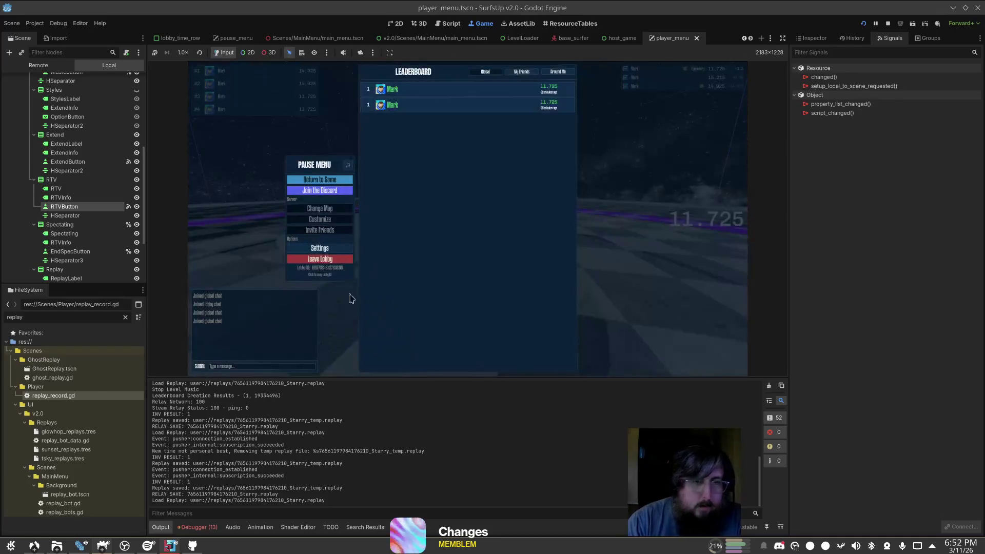
scroll(552, 227, "up", 1)
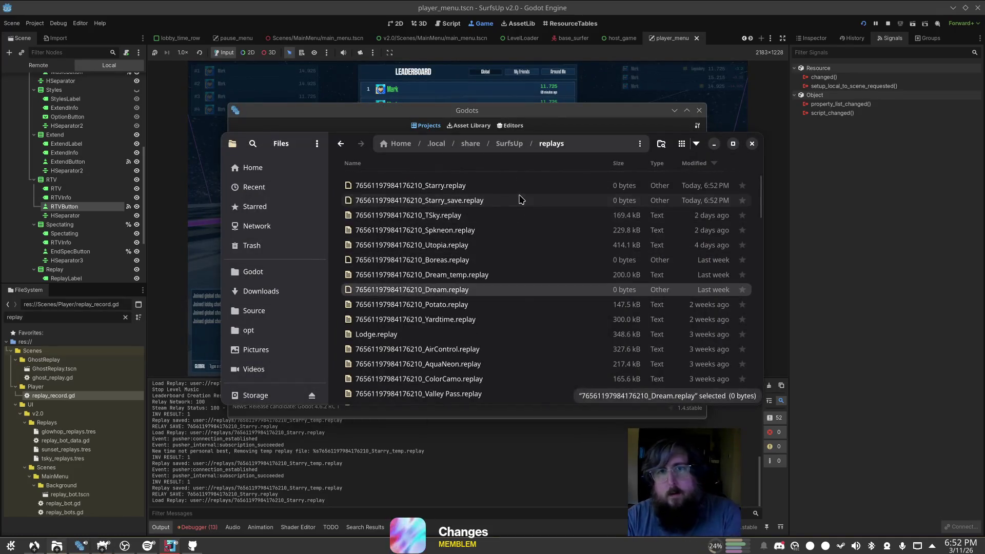
left_click(511, 185)
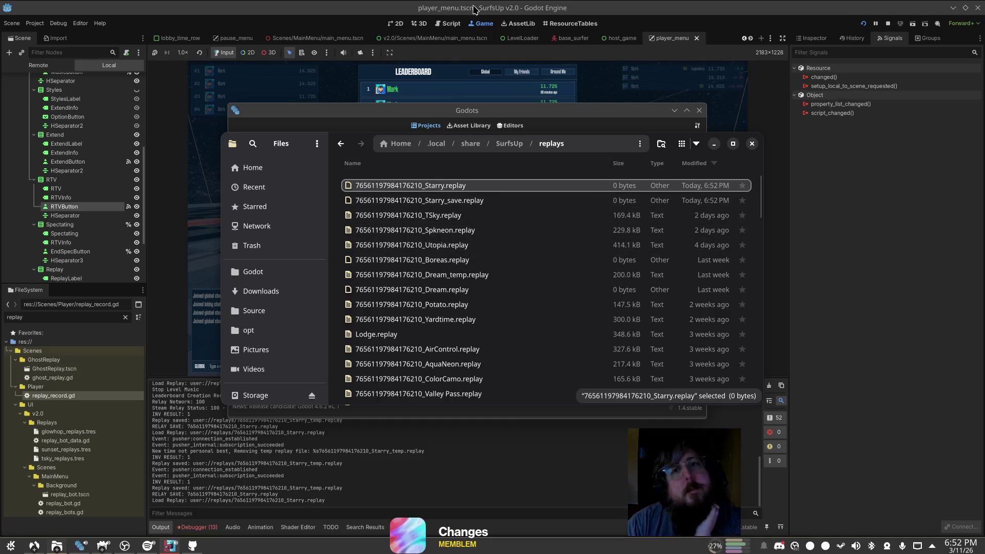
Step: Bring the SurfsUp v2.0 editor back to the front, maximized
double_click(446, 10)
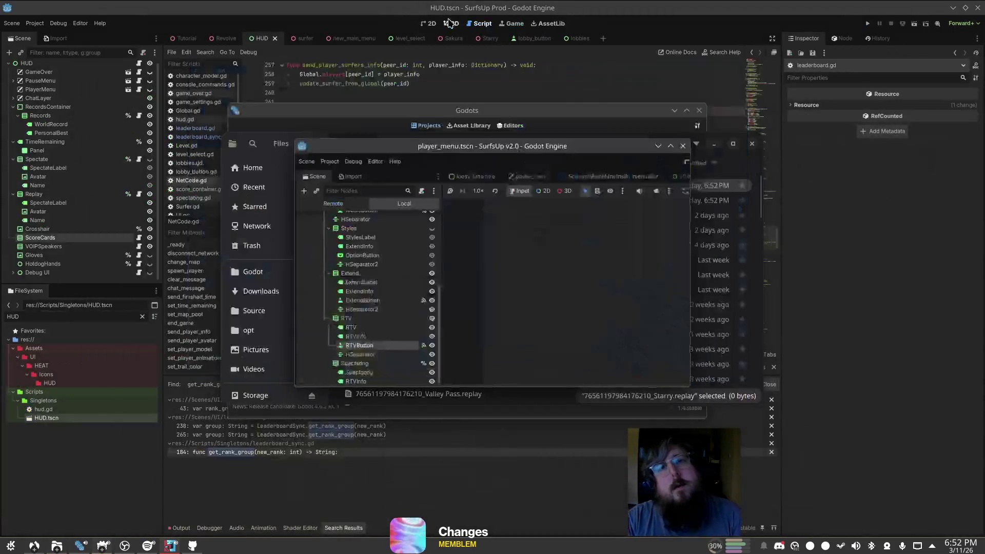
double_click(468, 110)
double_click(676, 6)
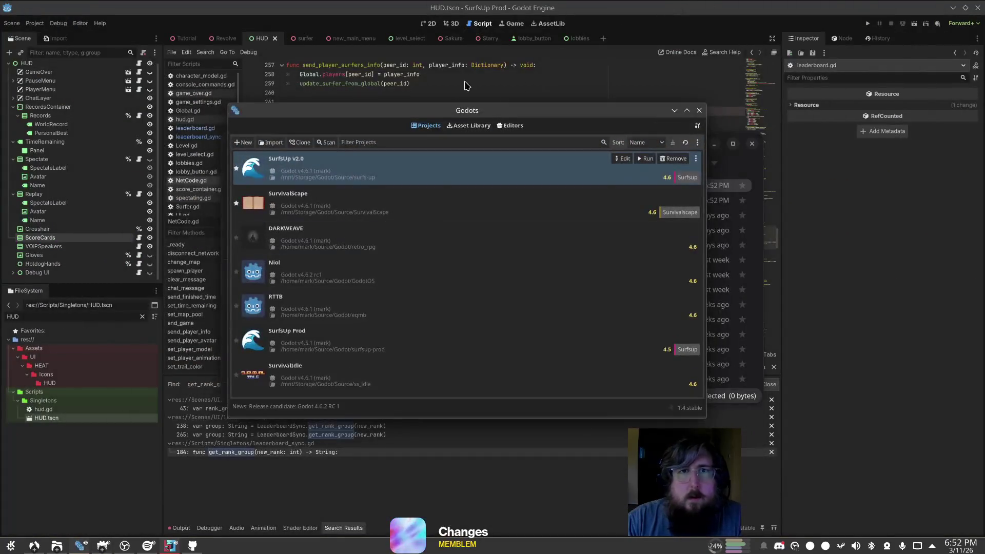
left_click(107, 547)
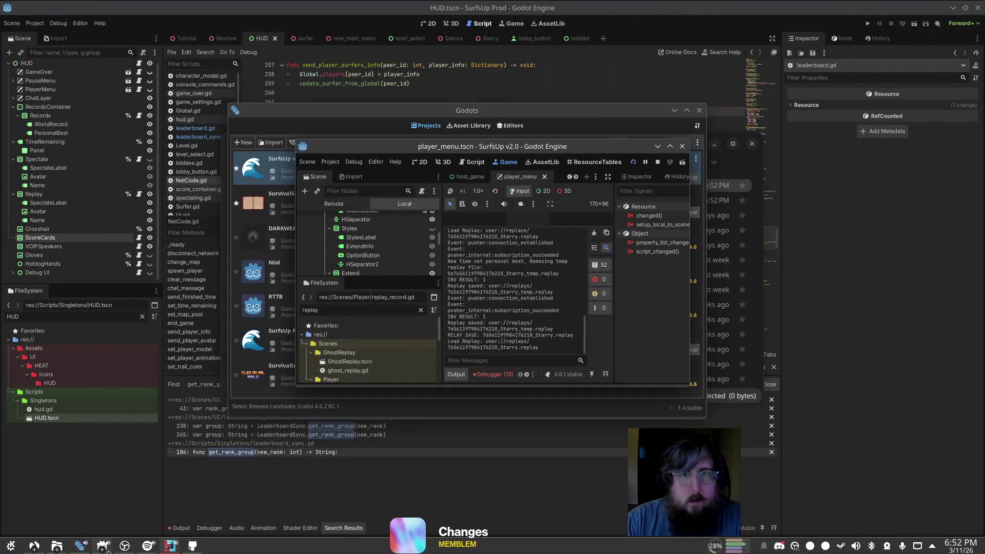
double_click(505, 127)
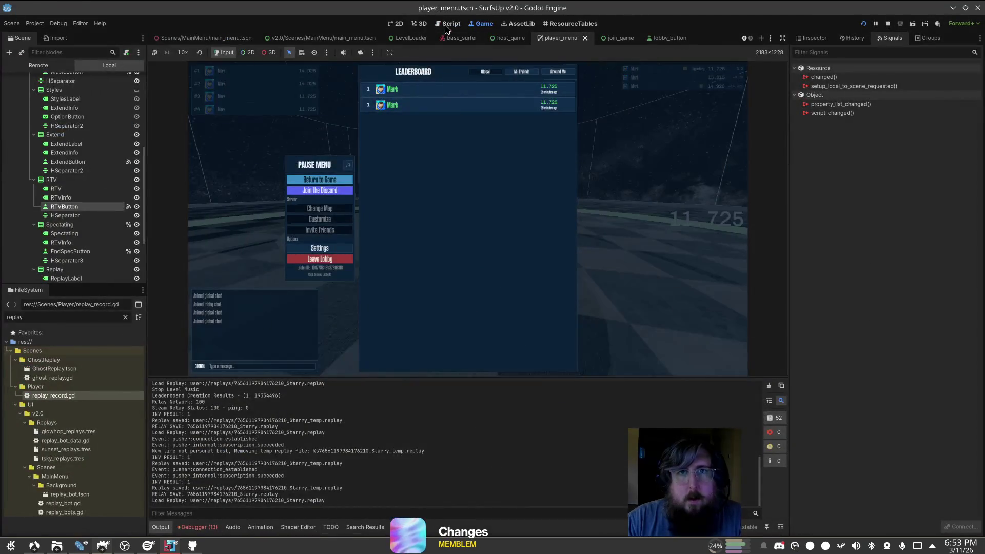
Step: In replay_record.gd, try READ instead of WRITE on line 126, then undo it and save
left_click(447, 23)
scroll(492, 234, "up", 5)
scroll(492, 234, "up", 2)
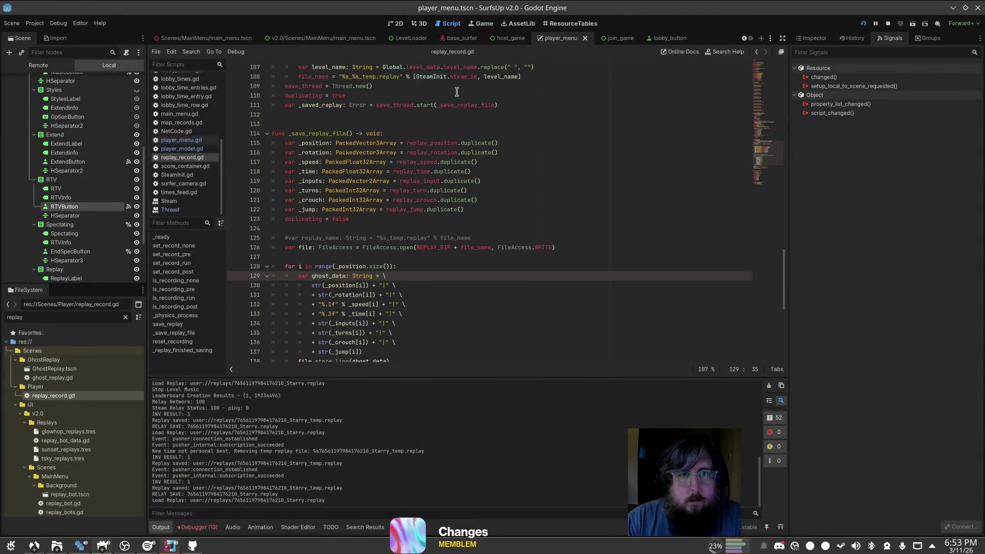
left_click(503, 124)
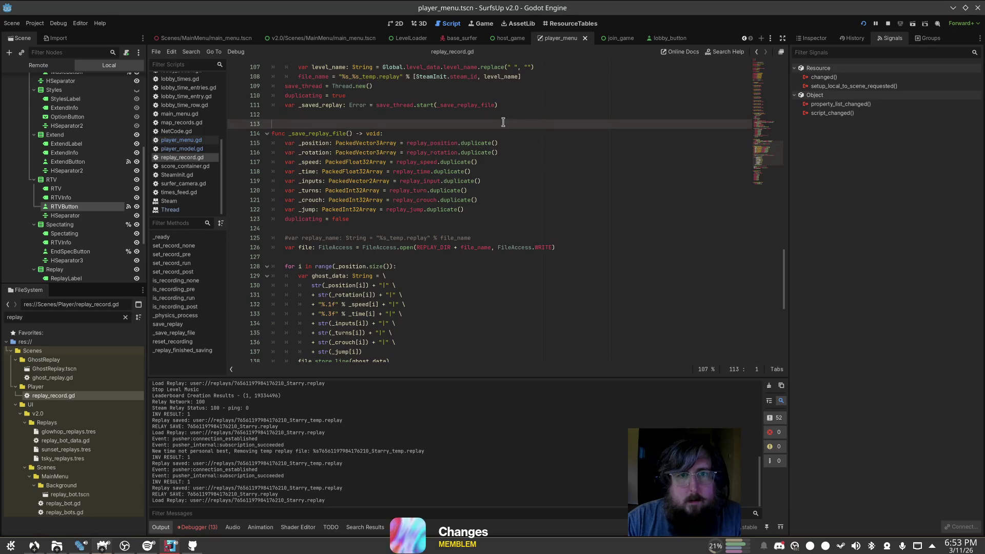
left_click(539, 247)
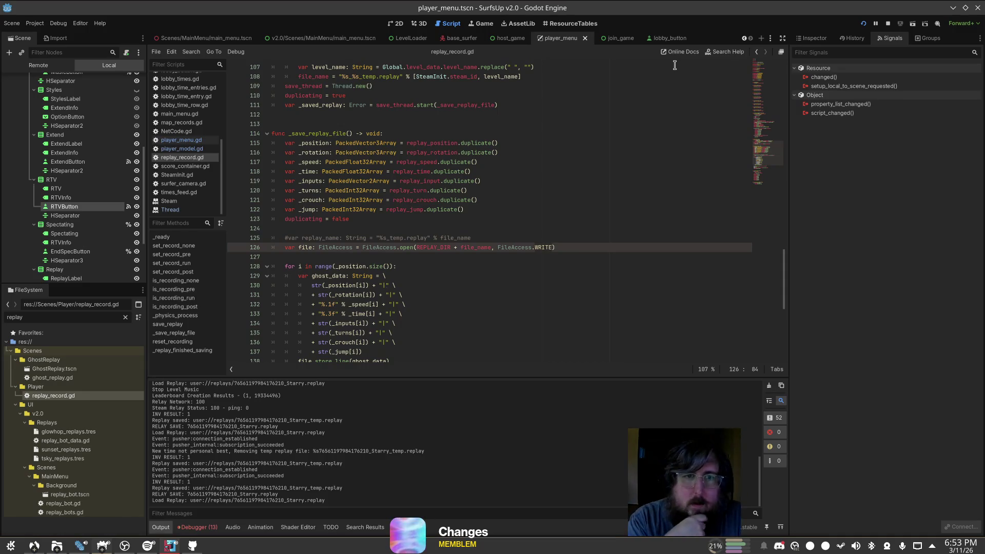
key("BackSpace")
key("BackSpace")
key("BackSpace")
type("READ")
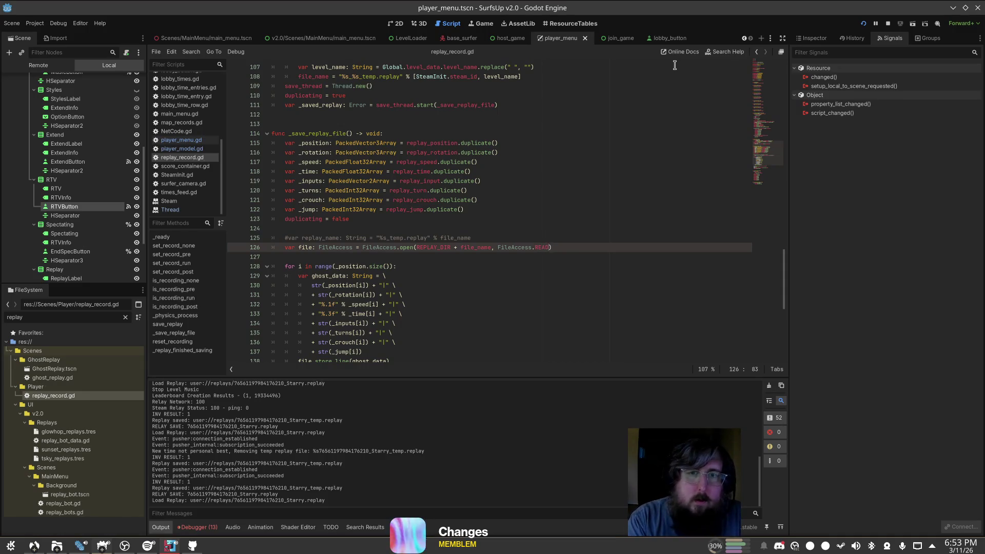
scroll(414, 155, "down", 1)
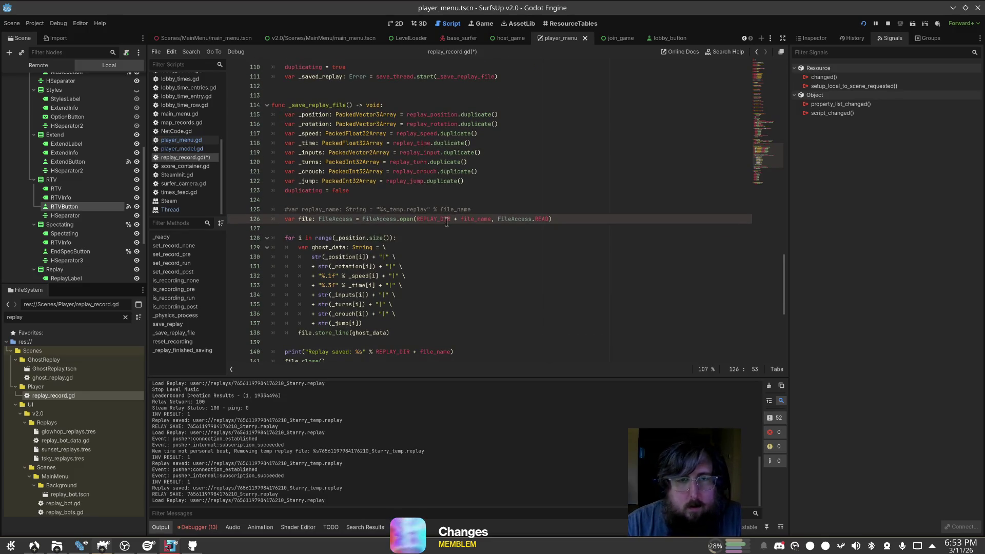
left_click(440, 238)
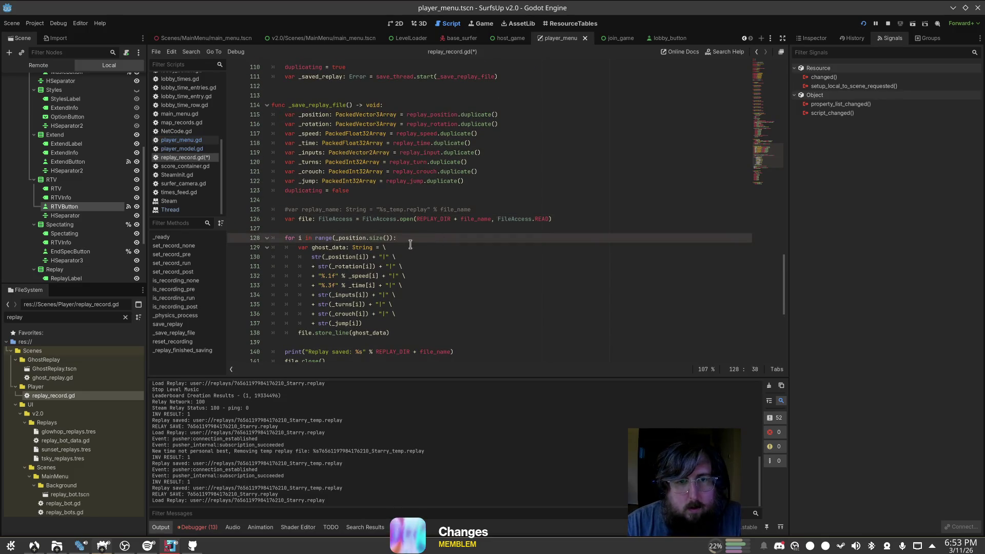
key("ctrl+z")
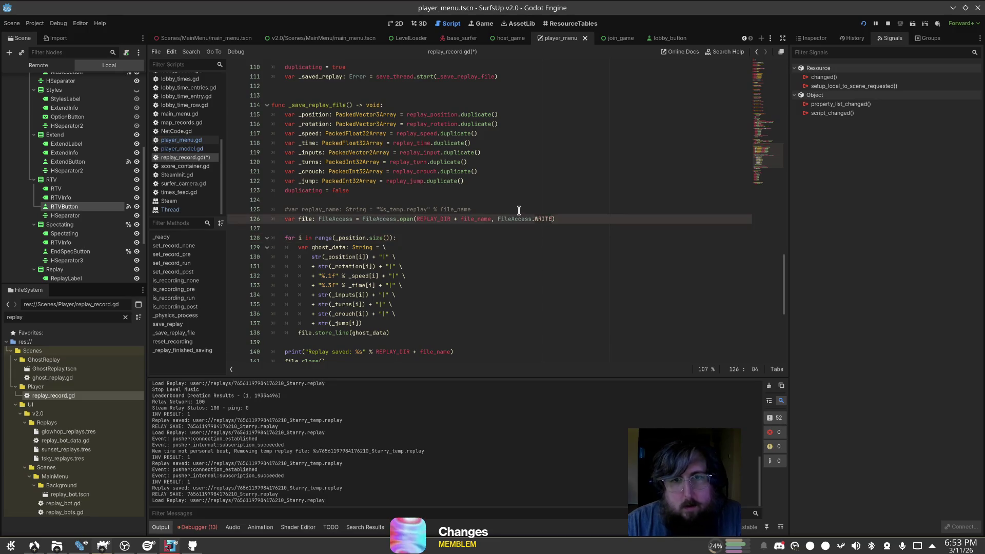
key("ctrl+s")
Step: Put the caret on file_name in line 126 to reach its declaration
left_click(444, 218)
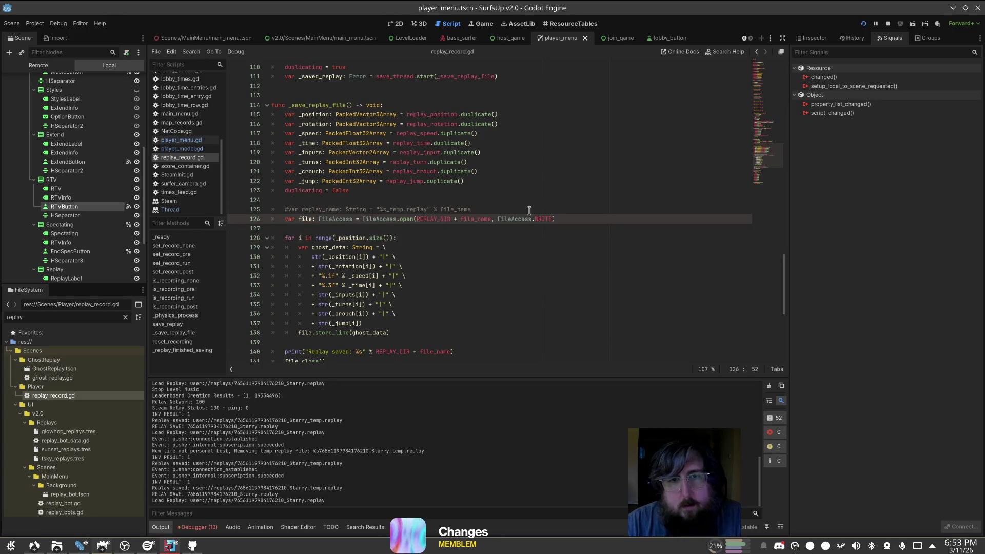
scroll(529, 211, "up", 3)
scroll(321, 199, "down", 4)
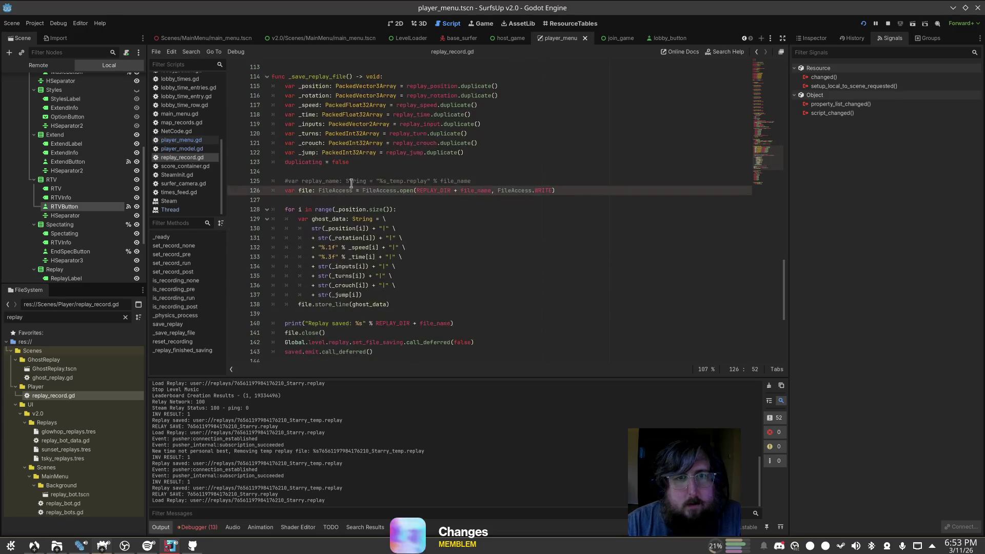
left_click(477, 190)
Step: Search replay_record.gd for file_name and step through its matches
left_click(477, 190, "ctrl")
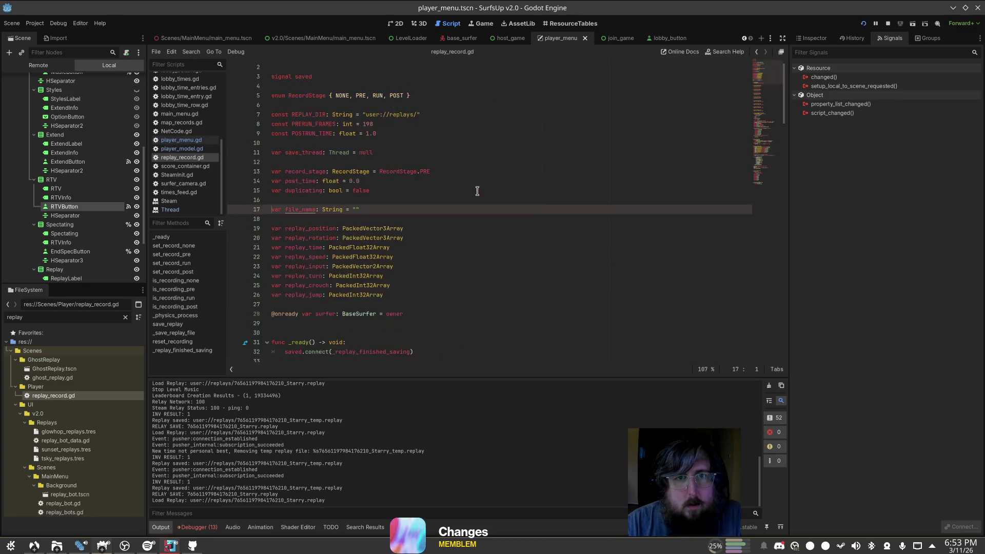
key("ctrl+f")
type("fi")
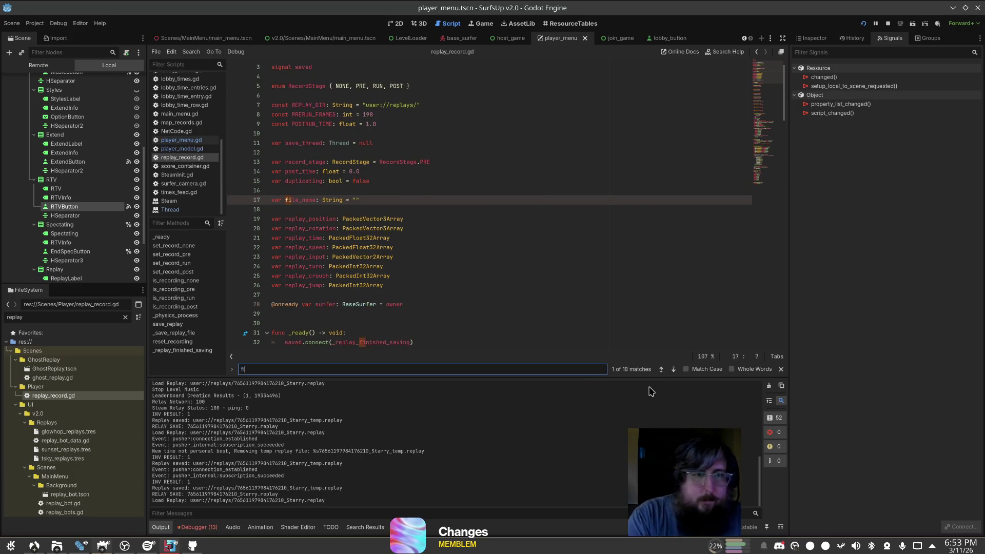
type("le_name")
key("Return")
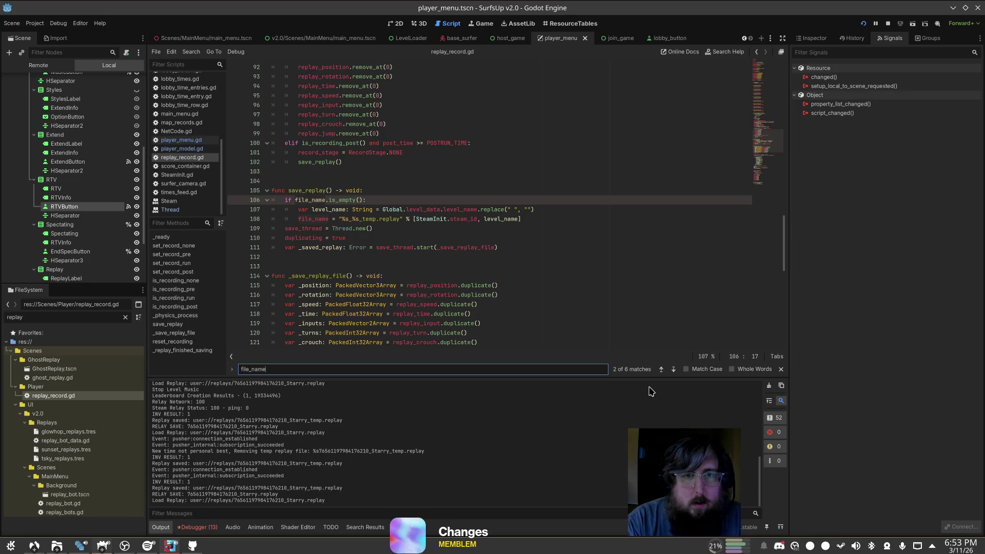
key("Return")
key("Return")
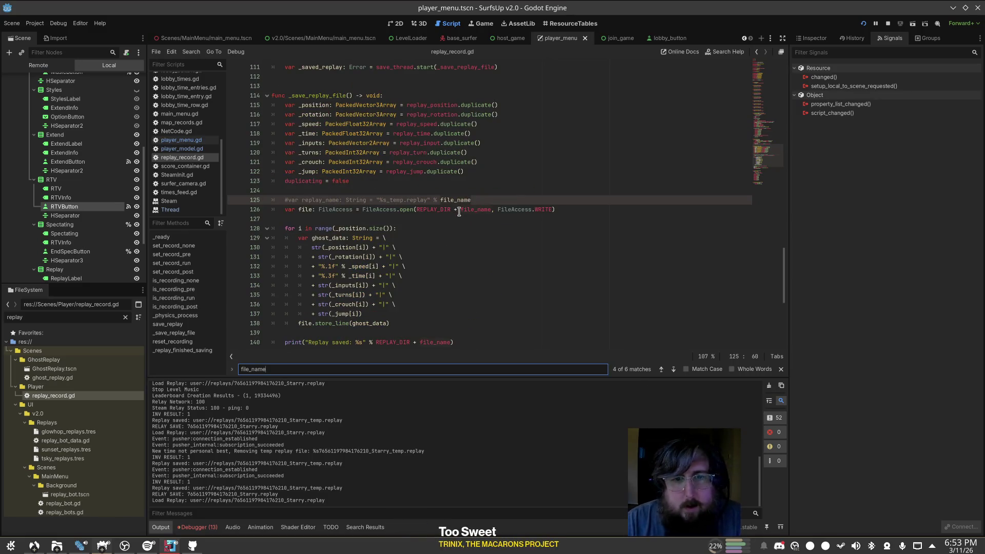
scroll(462, 210, "down", 3)
Step: Insert a breakpoint line right after file.close() in the replay-saving function
left_click(491, 199)
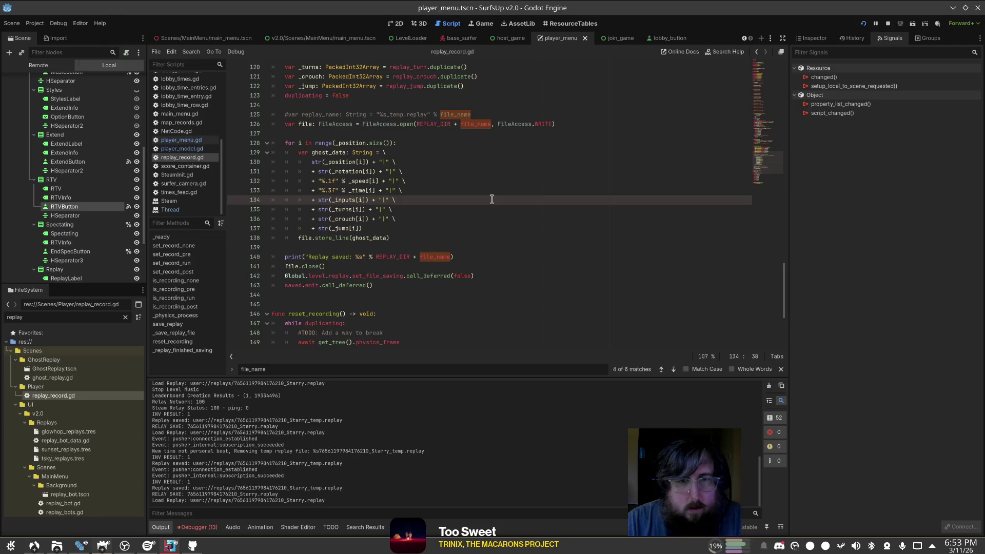
scroll(478, 167, "up", 3)
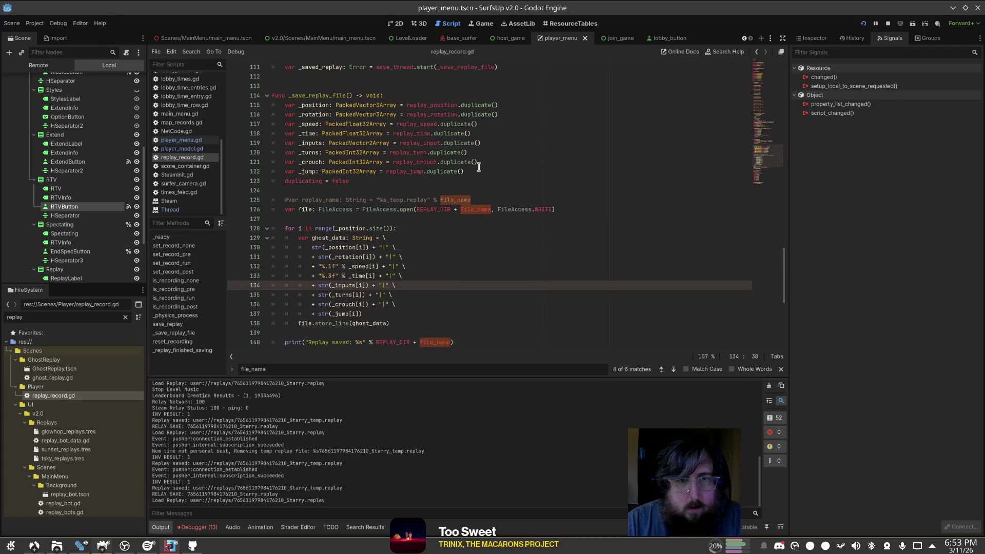
scroll(422, 226, "down", 2)
left_click(413, 268)
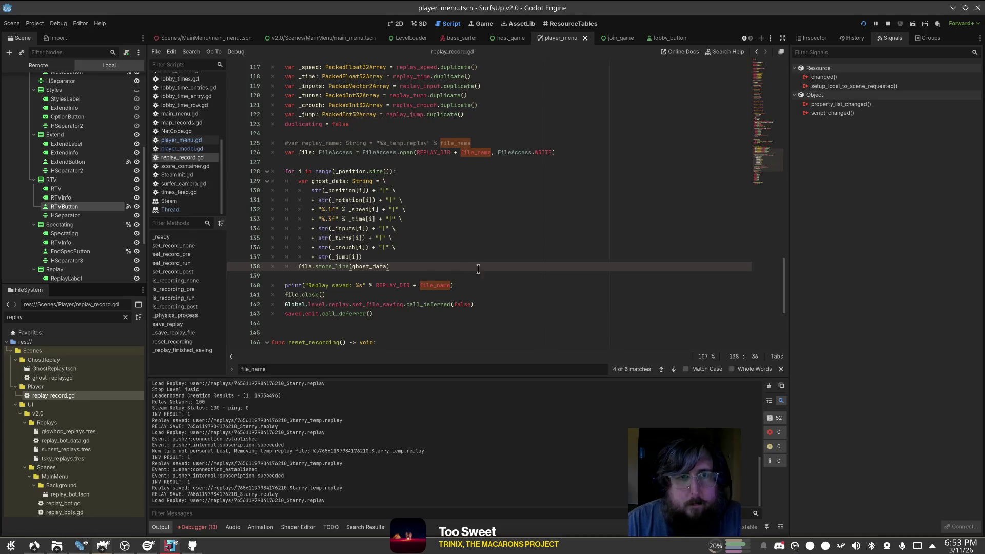
key("Return")
key("Return")
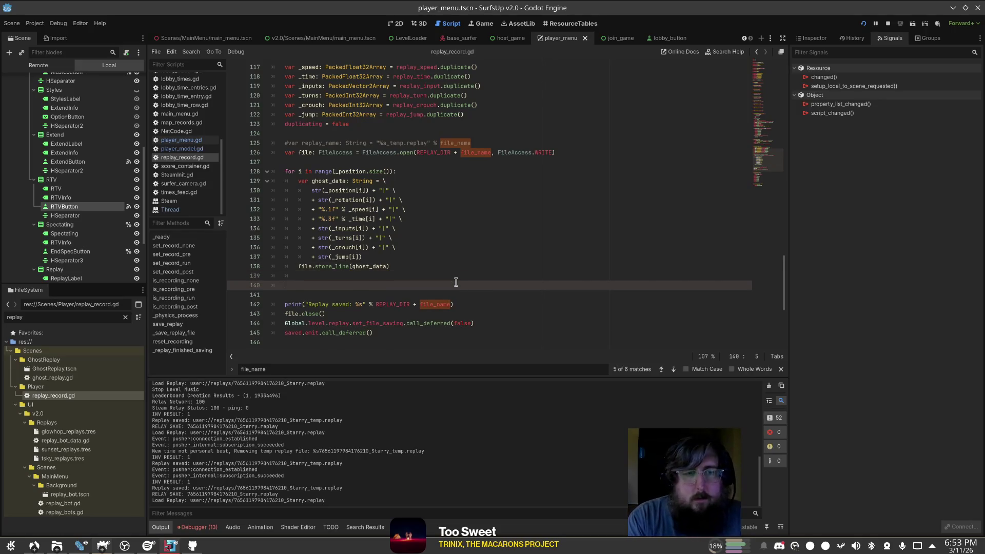
key("BackSpace")
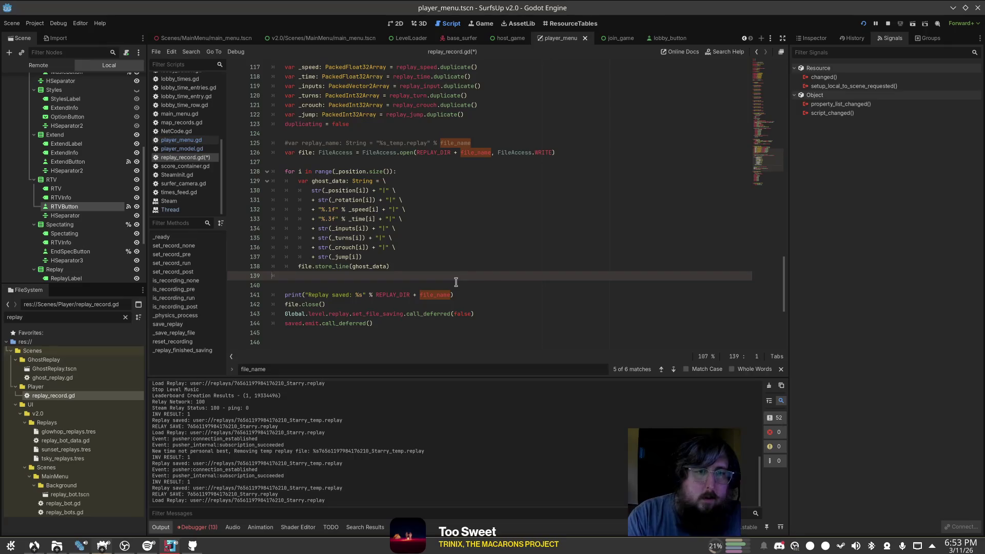
key("BackSpace")
key("Down")
key("Down")
key("Down")
key("Return")
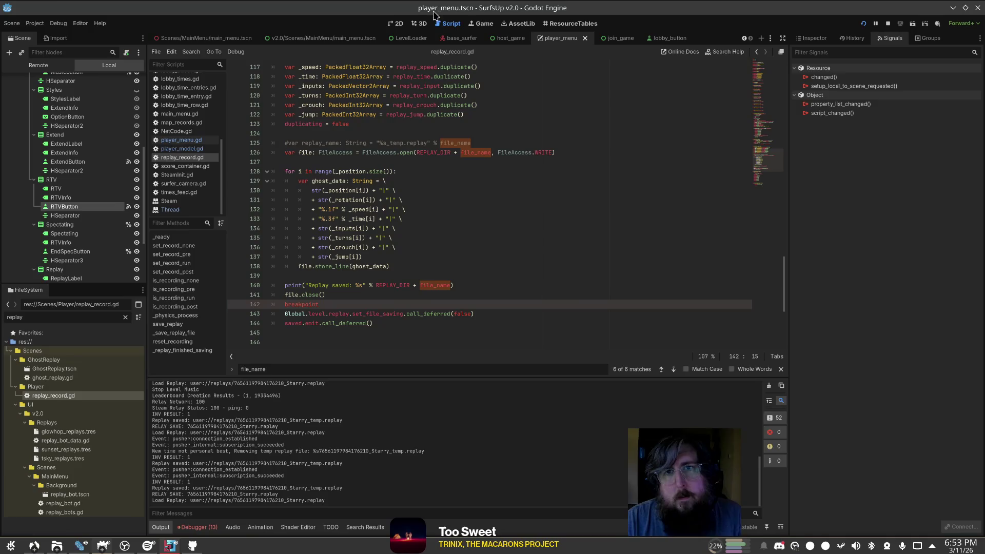
left_click(486, 26)
Step: Resume the game and surf the run with A and D until execution halts at line 142
left_click(488, 301)
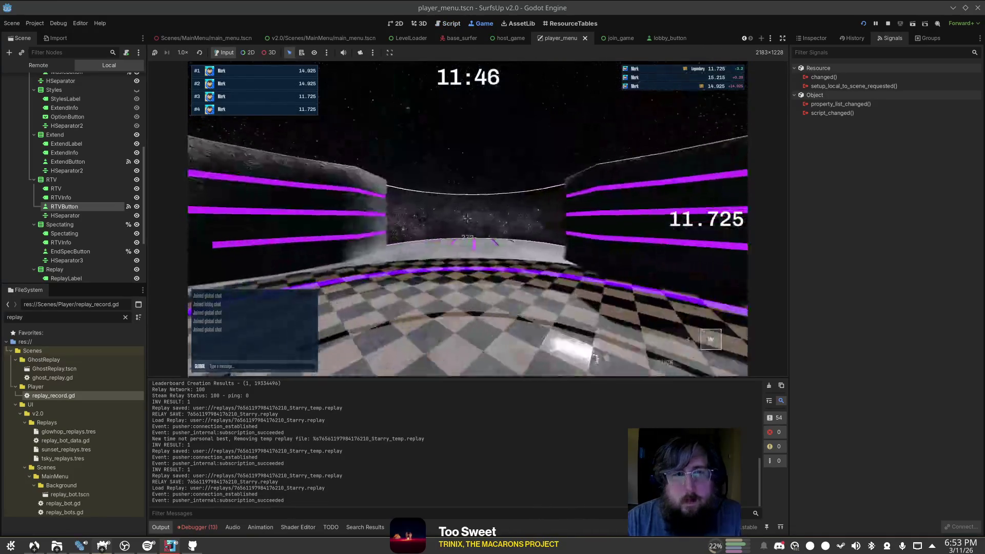
key("a")
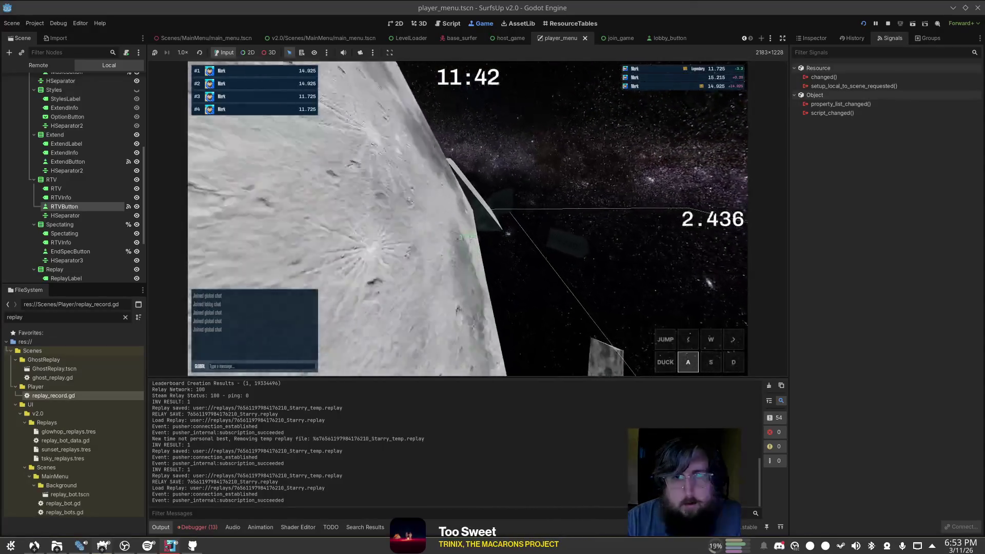
key("d")
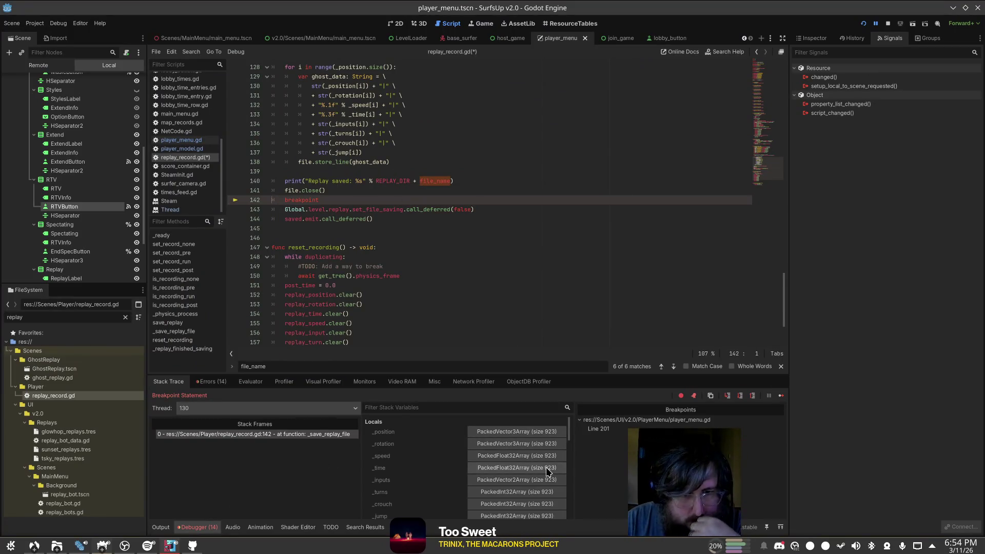
Step: Open the 83.2 kB Starry_temp.replay next to the 0-byte Starry.replay in the replays folder
scroll(551, 459, "down", 5)
scroll(552, 459, "up", 3)
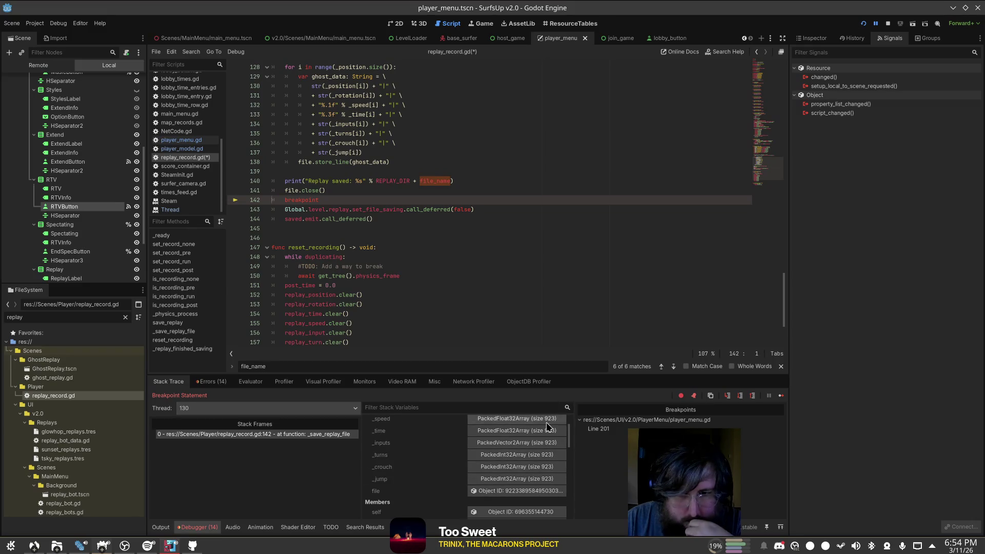
scroll(563, 485, "down", 2)
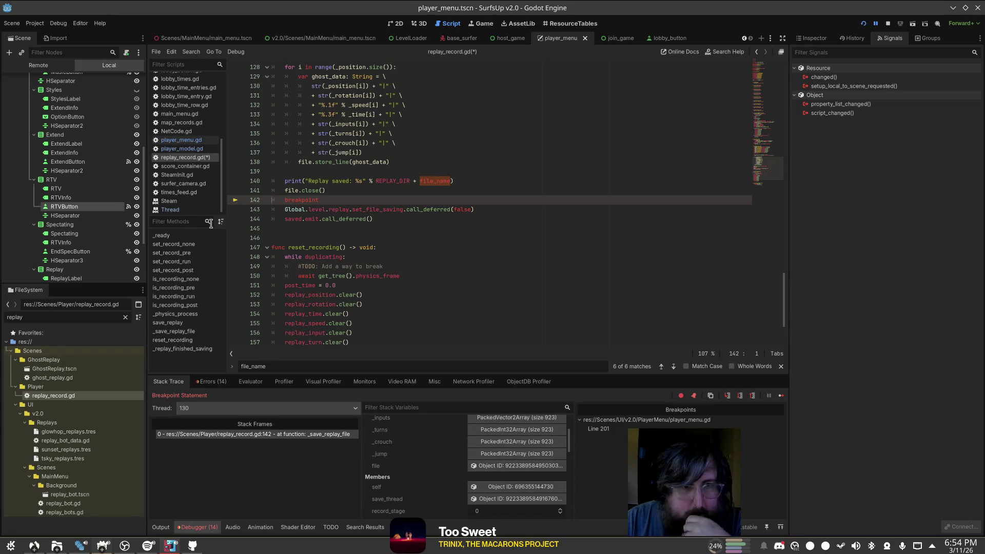
left_click(56, 545)
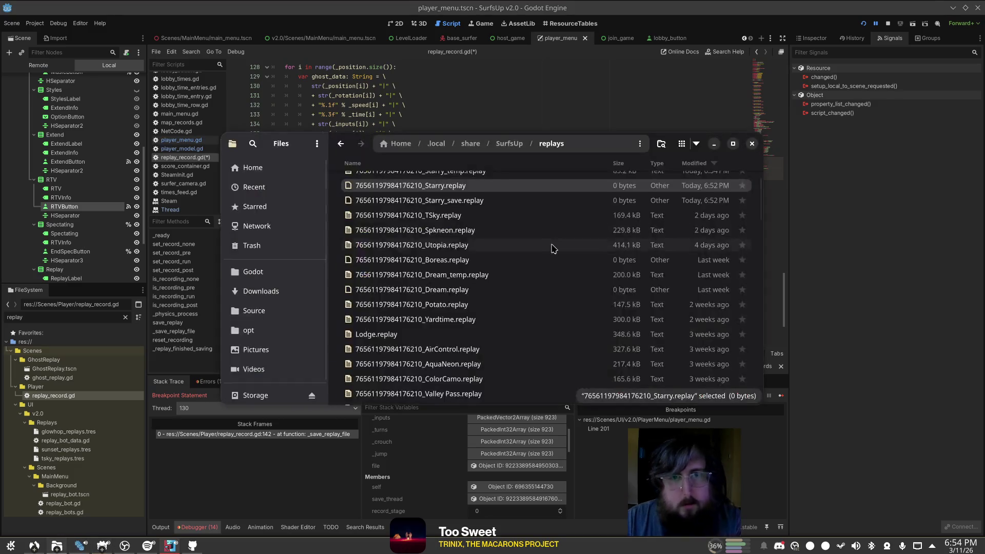
left_click(488, 186)
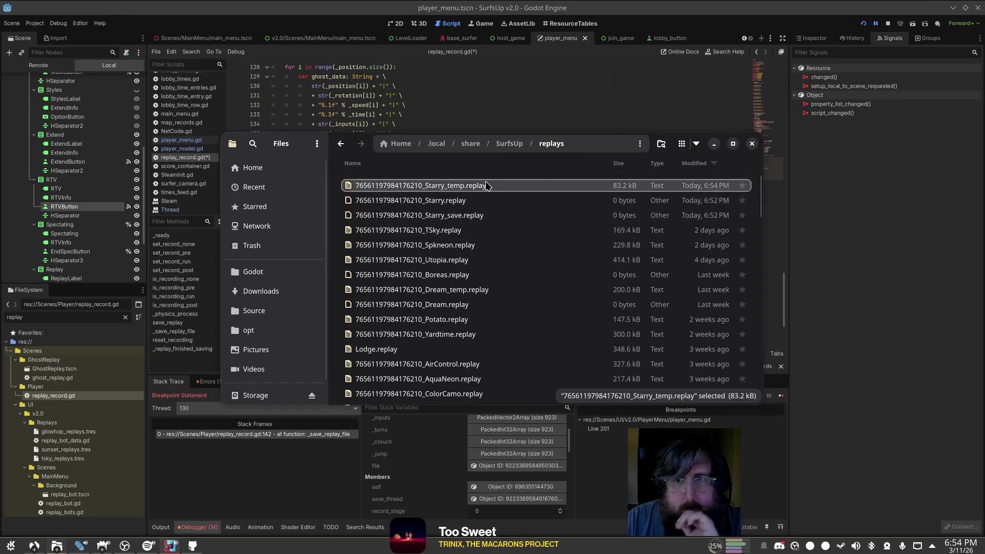
key("Return")
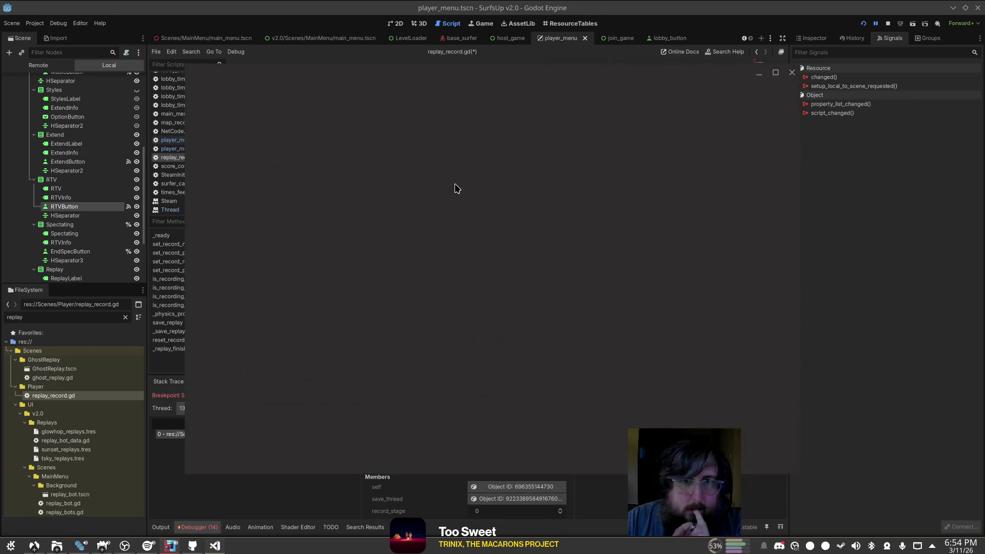
Step: Close the replay viewer, delete the breakpoint line from replay_record.gd, and save
left_click_drag(753, 118, 764, 451)
key("alt+Tab")
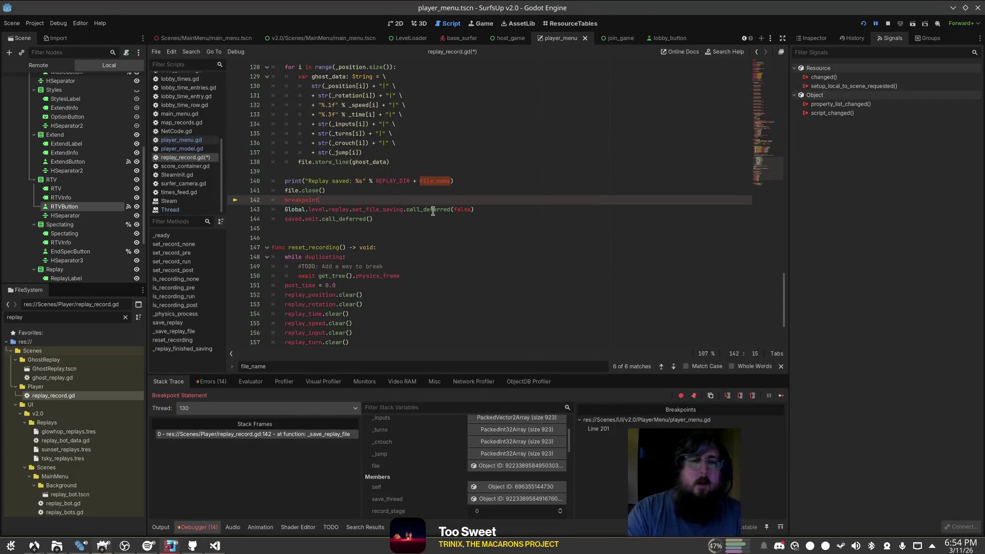
key("ctrl+BackSpace")
key("BackSpace")
key("BackSpace")
key("ctrl+s")
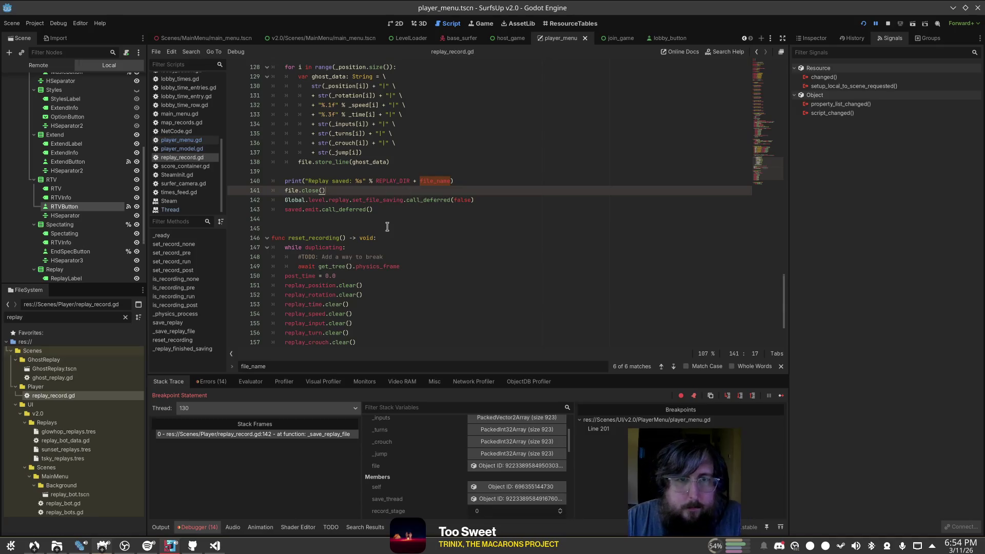
Step: Jump to the definition of set_file_saving in ghost_replay.gd
left_click(372, 205, "ctrl")
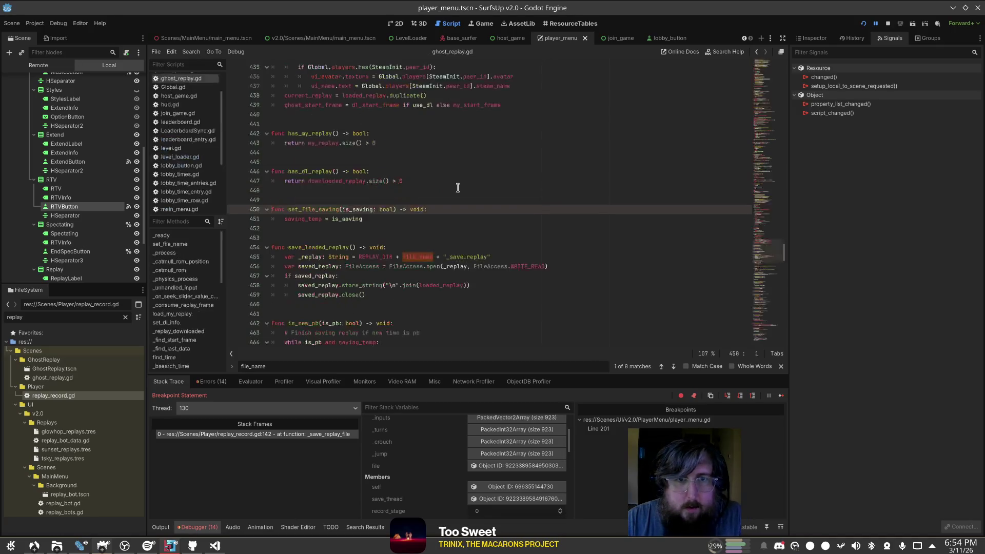
key("alt+Left")
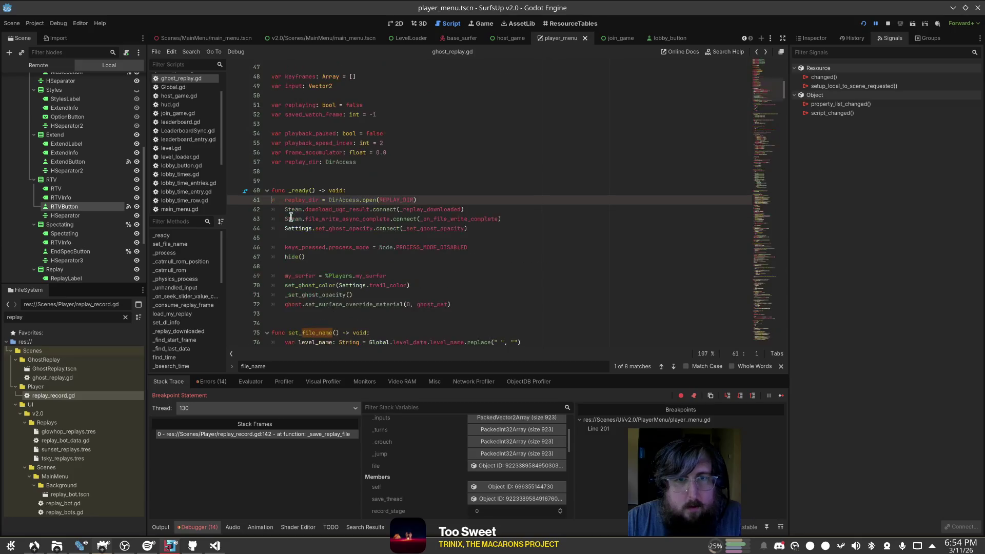
key("alt+Right")
scroll(208, 197, "down", 4)
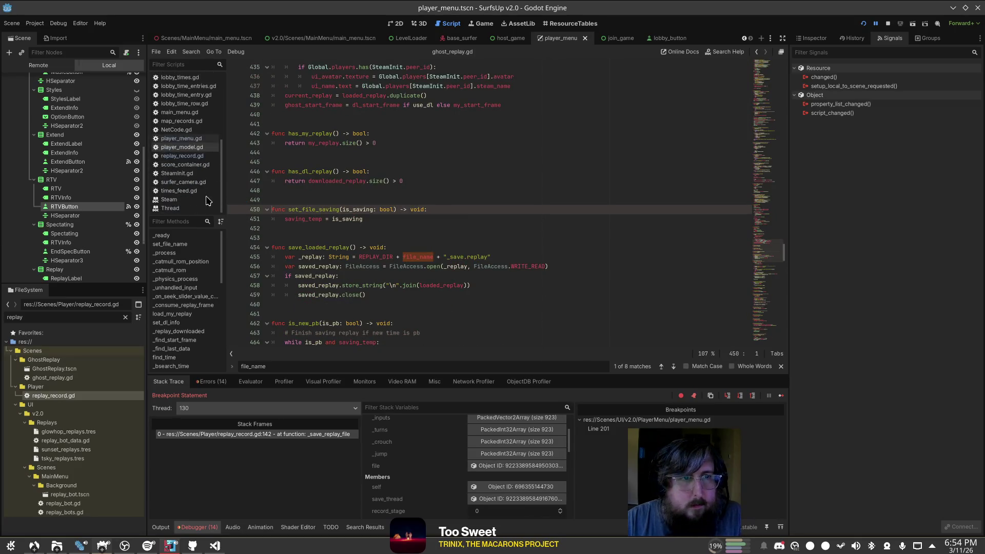
left_click(192, 156)
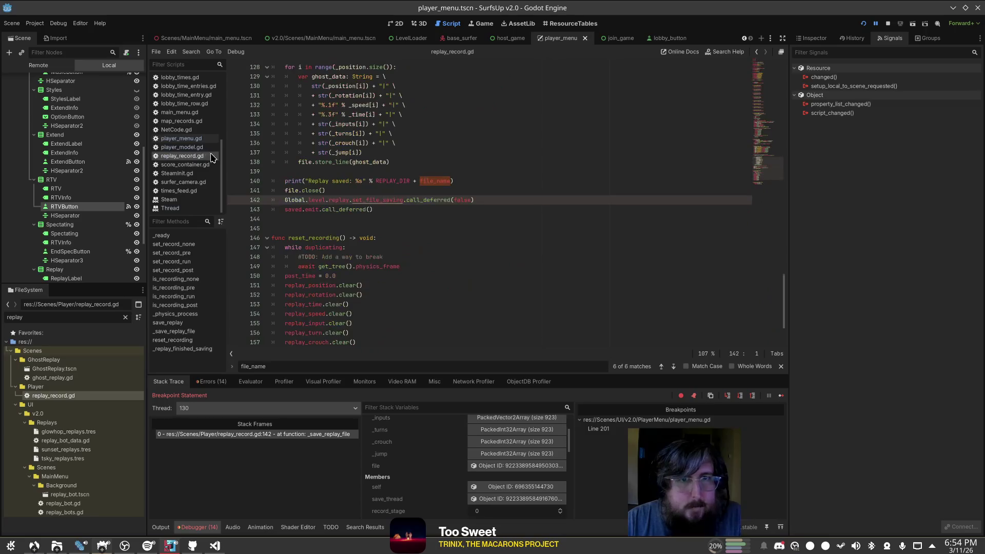
left_click(461, 193)
left_click(505, 199)
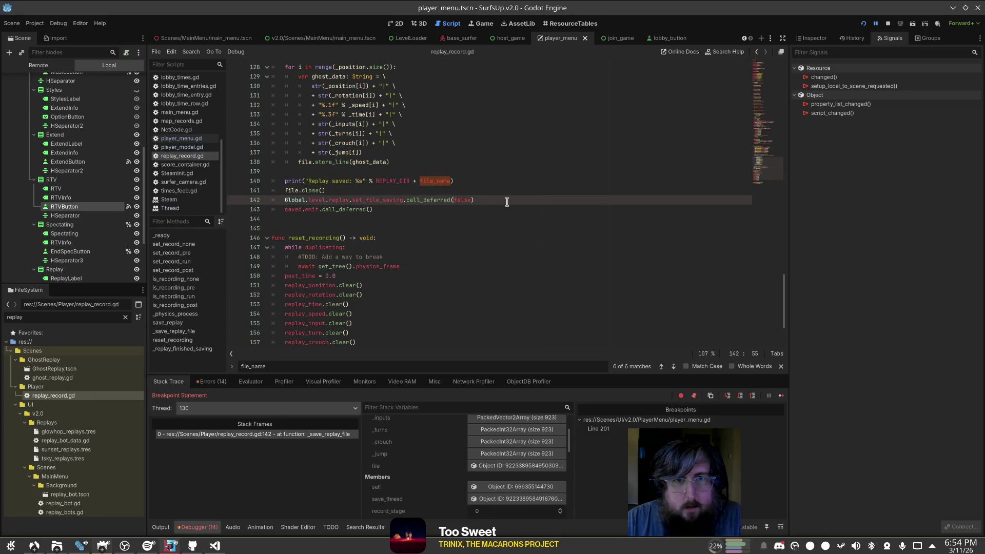
left_click(385, 201, "ctrl")
Step: Find every use of saving_temp in ghost_replay.gd
left_click(351, 208)
double_click(297, 210)
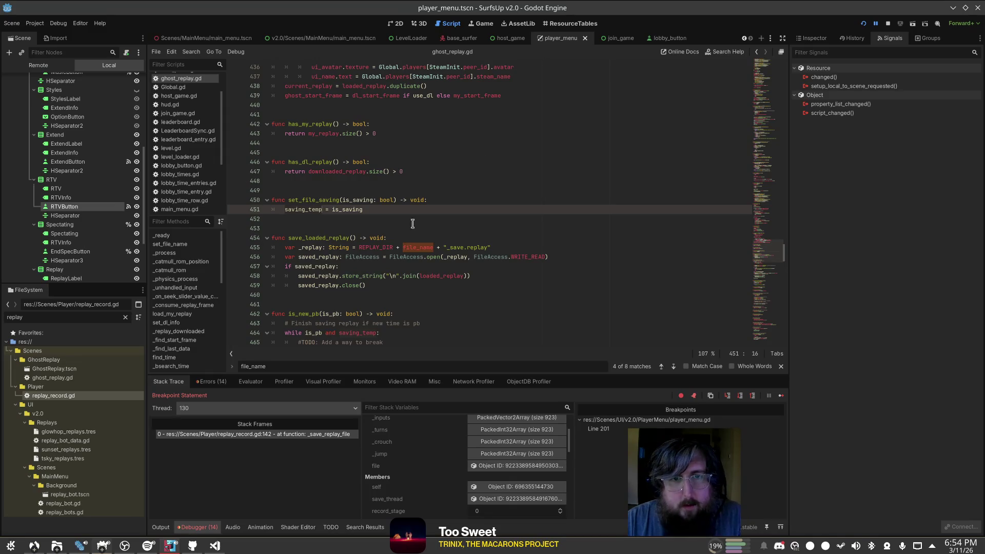
key("ctrl+f")
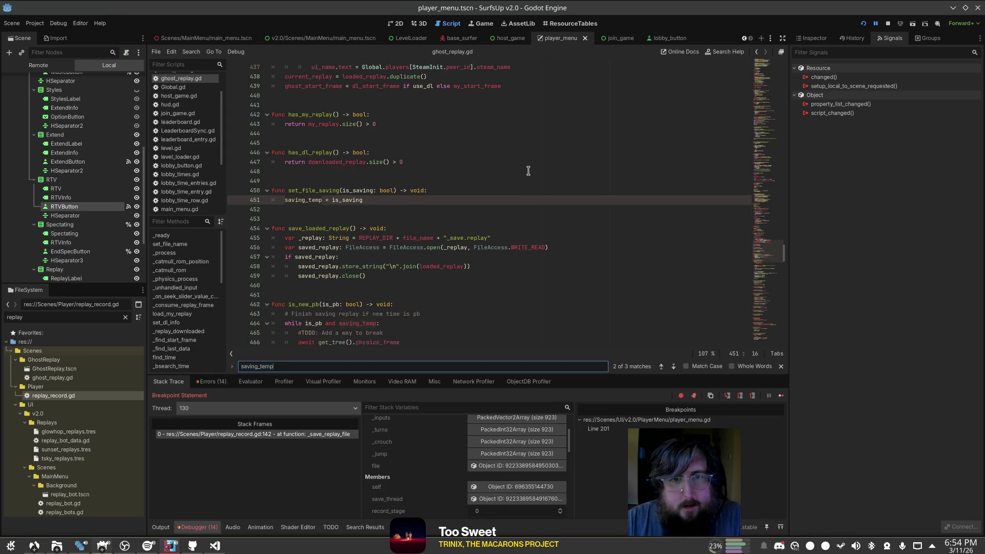
key("Return")
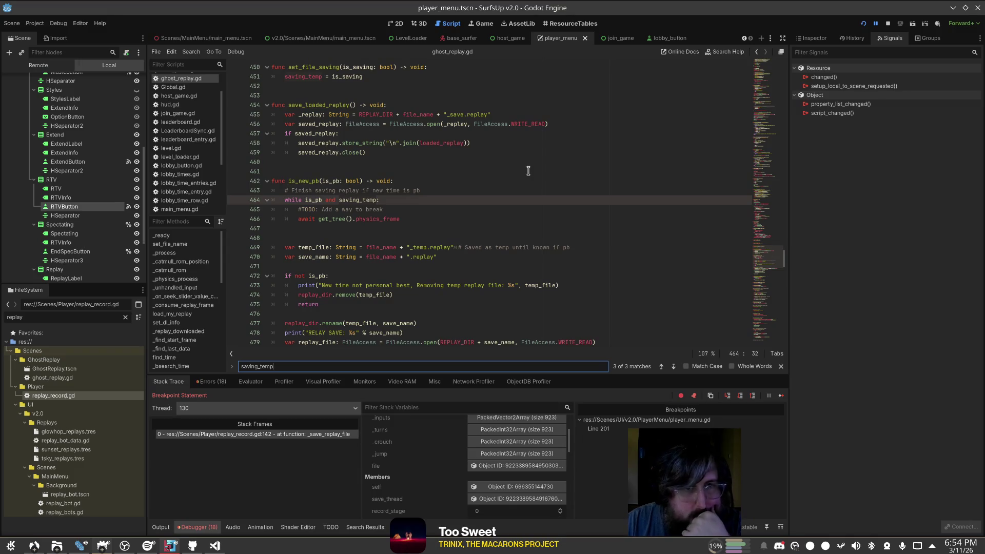
Step: Delete the blank line above var temp_file and inspect the saving_temp wait loop
left_click(375, 236)
key("BackSpace")
left_click(403, 237)
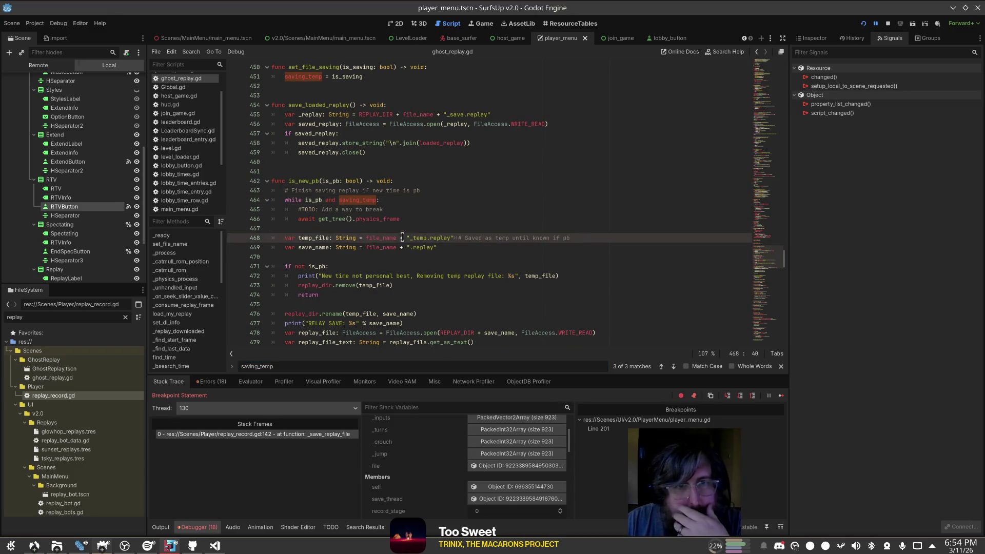
scroll(403, 244, "down", 1)
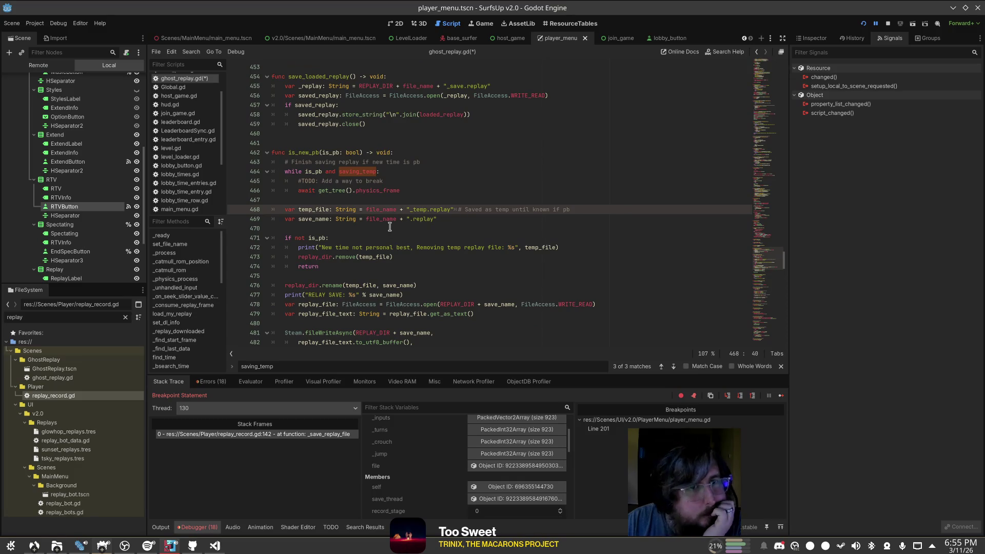
left_click(376, 172)
left_click(384, 181)
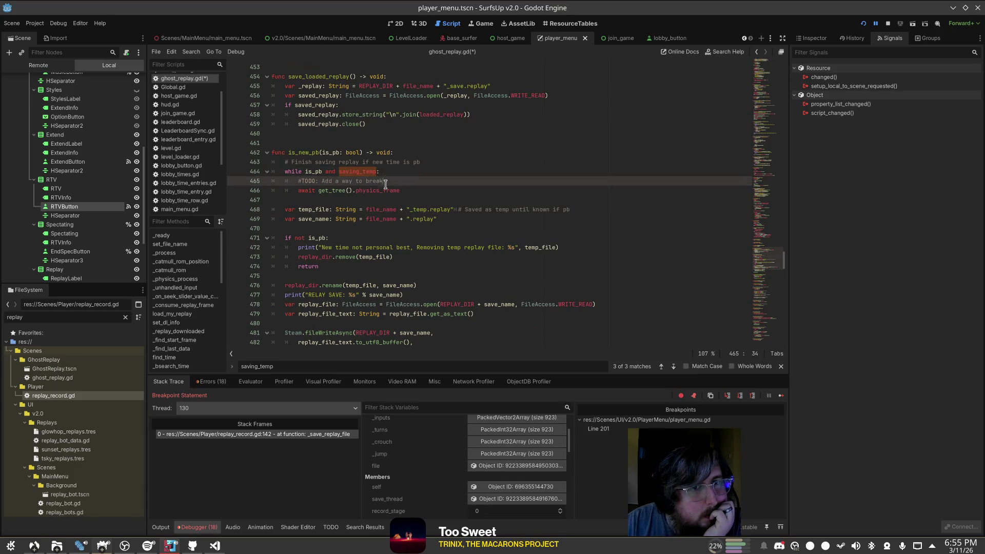
left_click(387, 190)
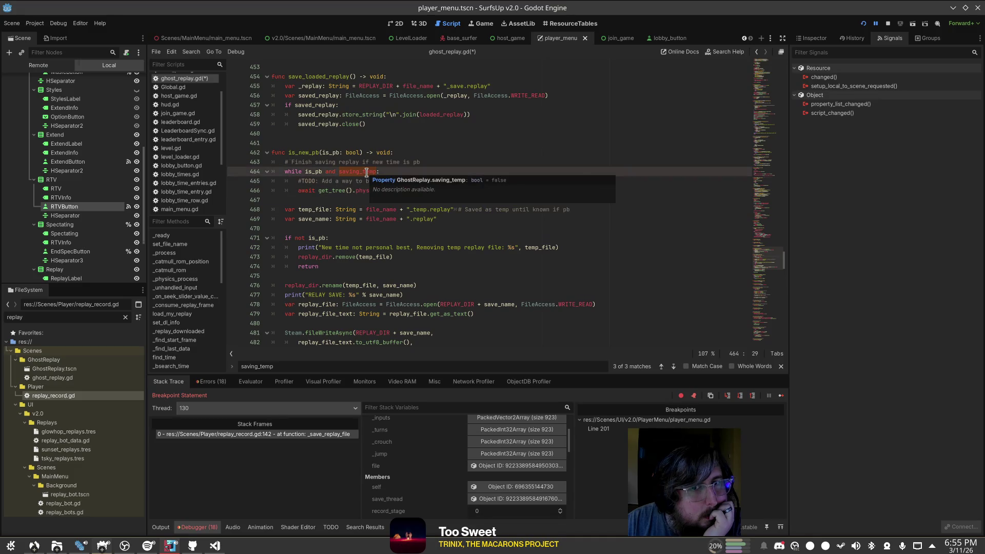
Step: Review is_new_pb's temp-file removal and rename, opening the DirAccess rename documentation
left_click(553, 149)
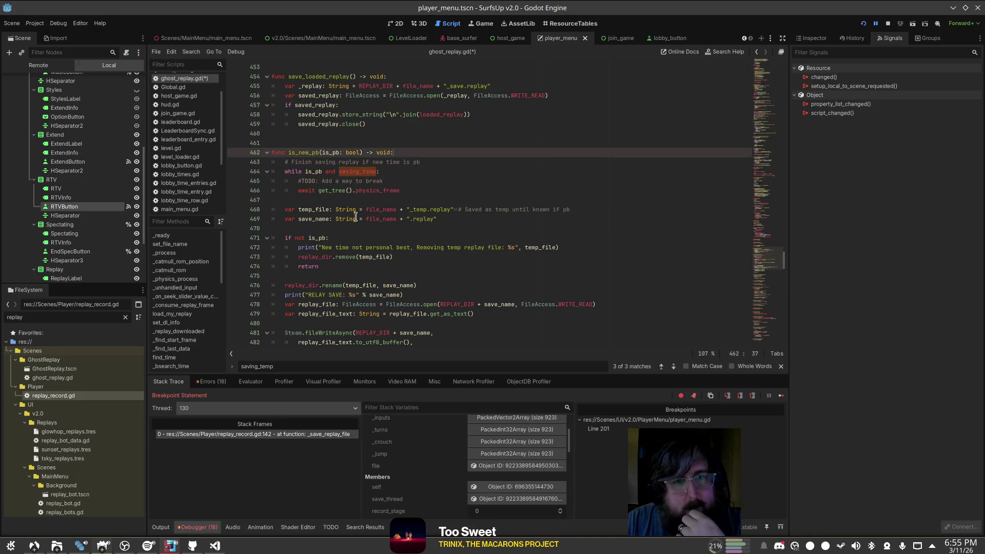
scroll(365, 259, "down", 1)
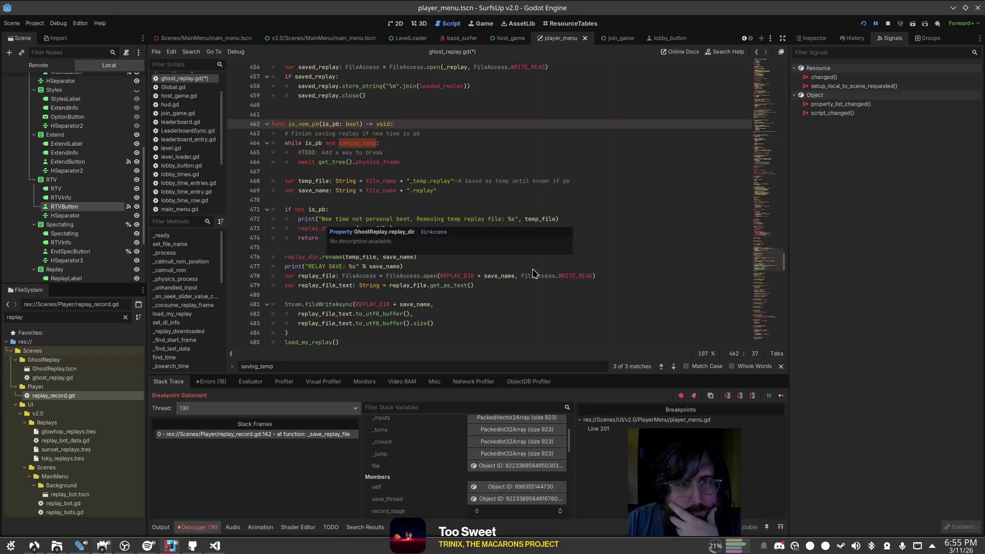
left_click(561, 201)
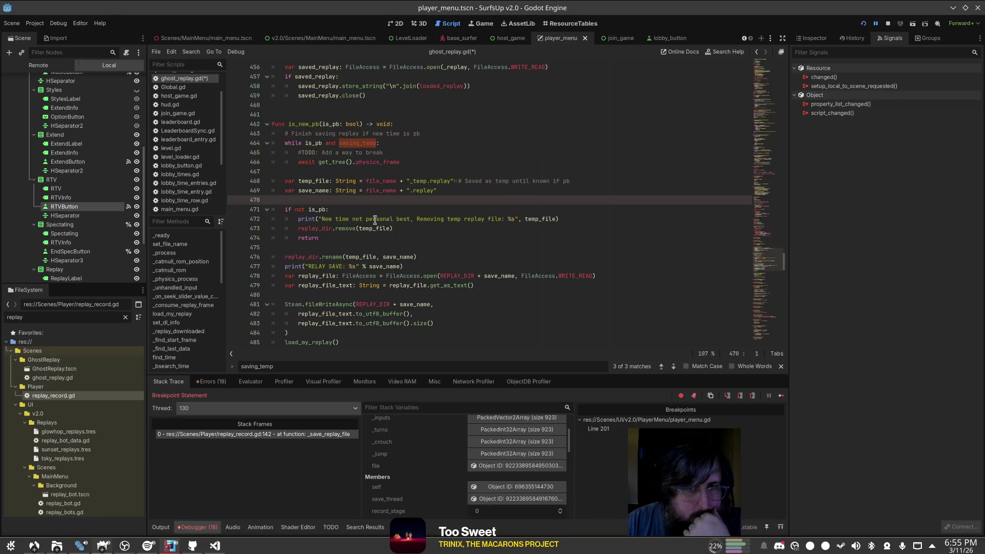
left_click(327, 229)
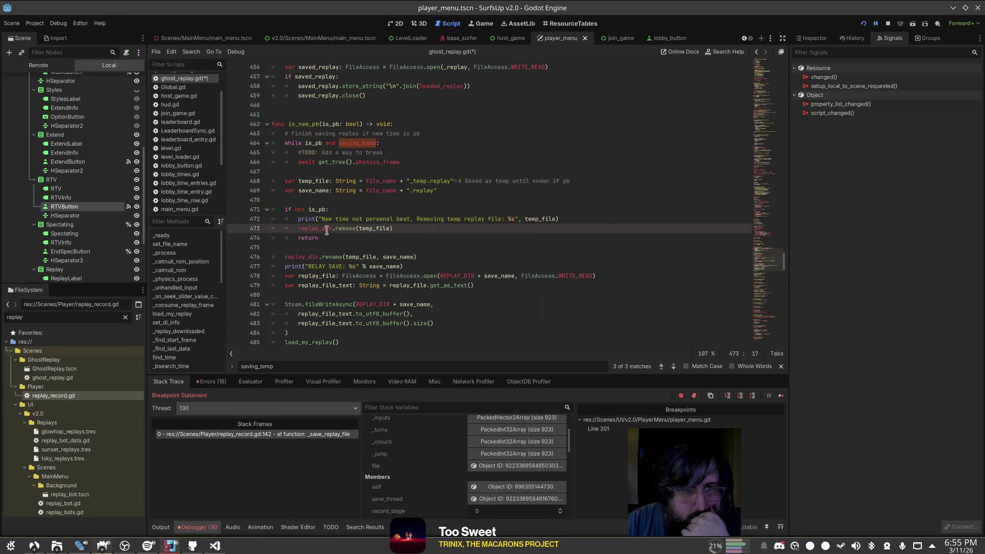
left_click(385, 234)
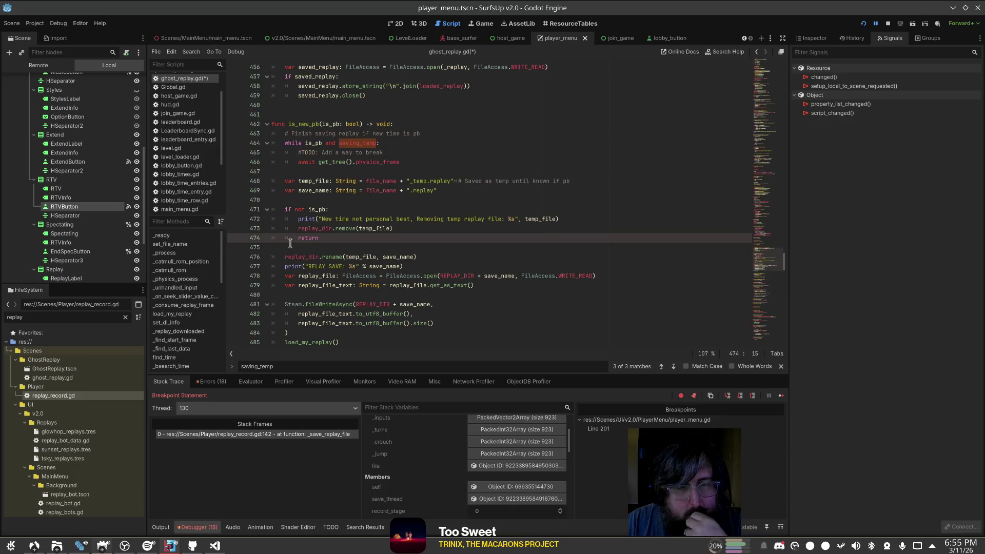
left_click(299, 255)
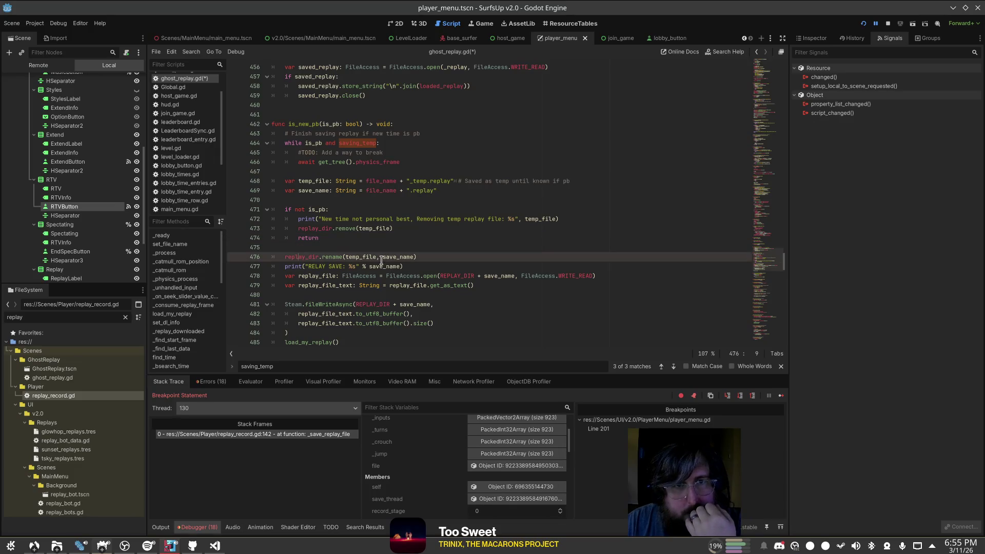
left_click(375, 236)
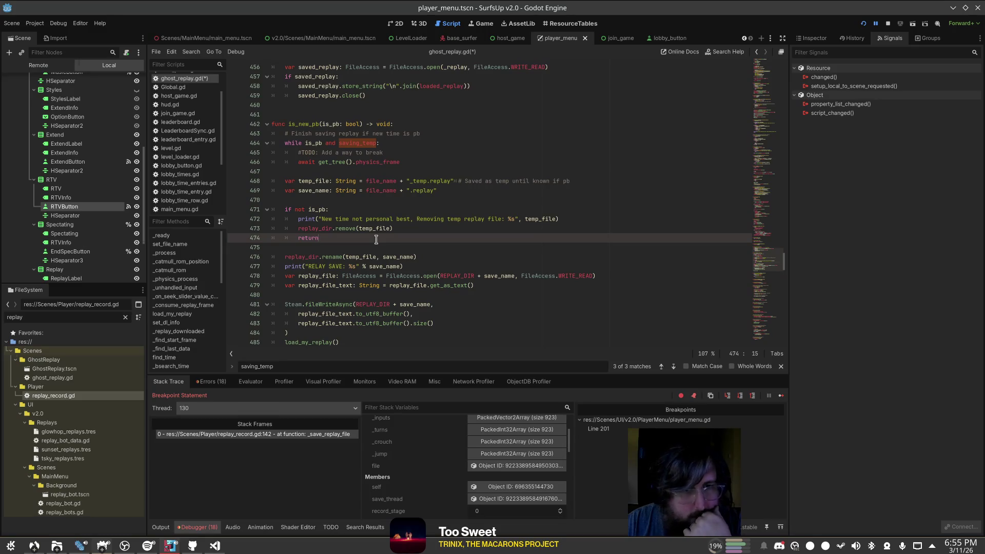
scroll(376, 240, "down", 2)
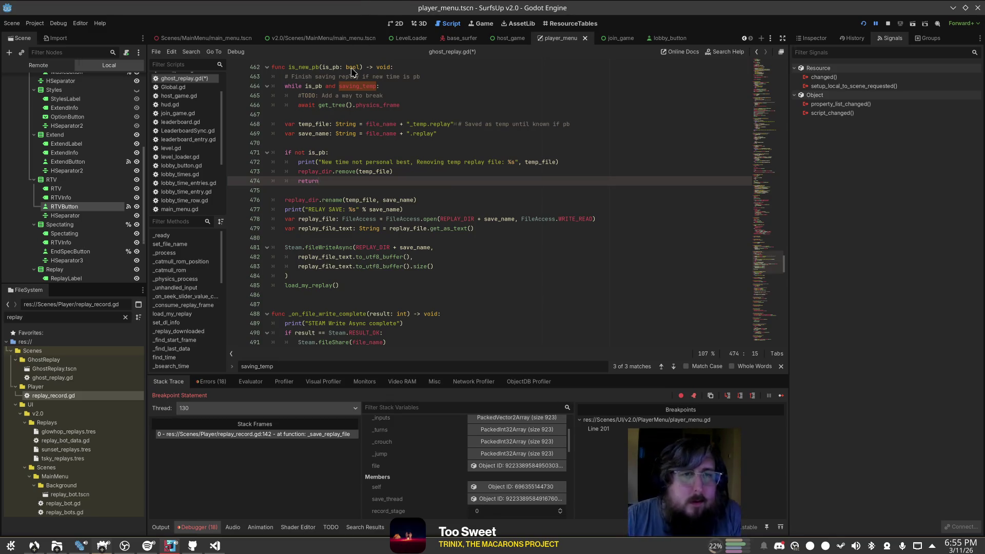
left_click(330, 201, "ctrl")
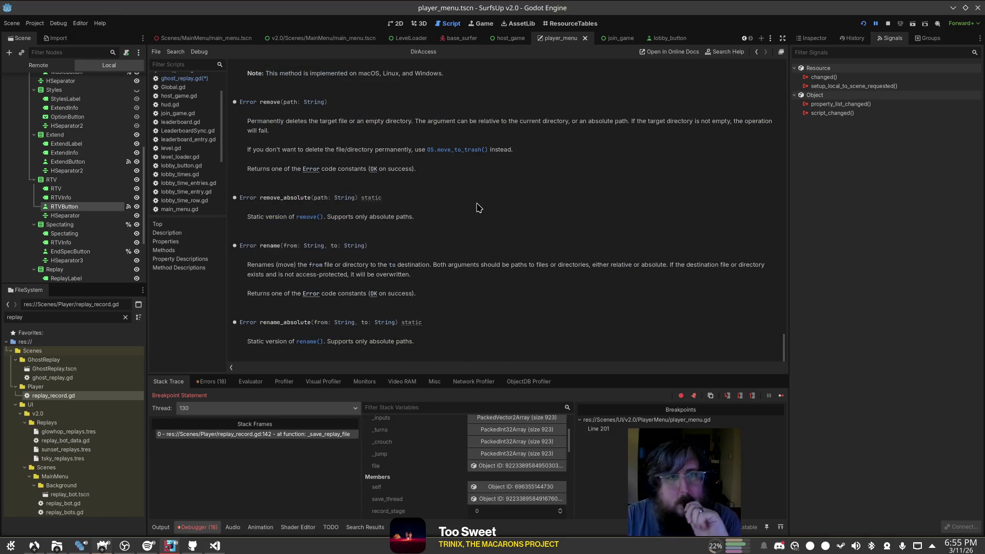
Step: Go back from the DirAccess help to the replay_dir.rename(temp_file, save_name) call
scroll(477, 209, "up", 3)
scroll(481, 204, "down", 3)
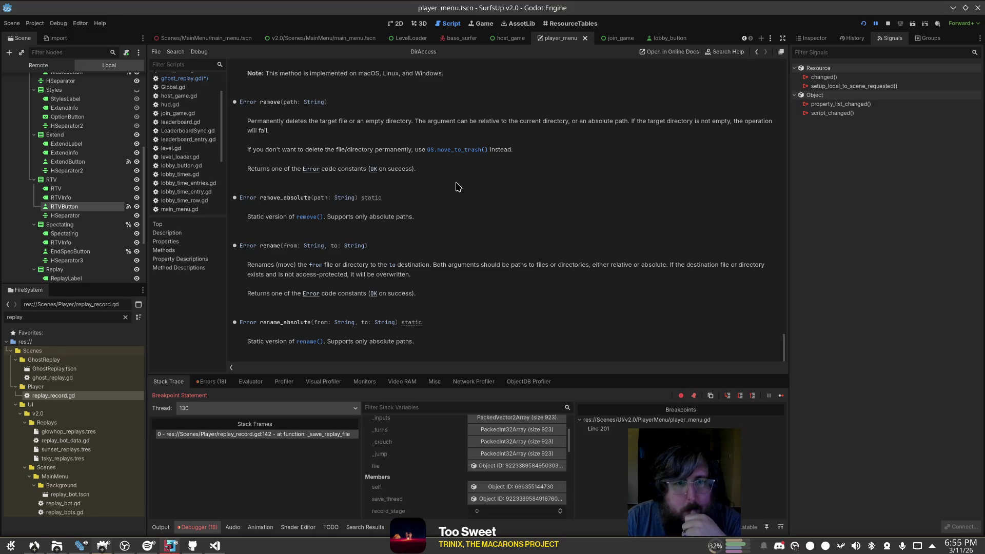
key("alt+Left")
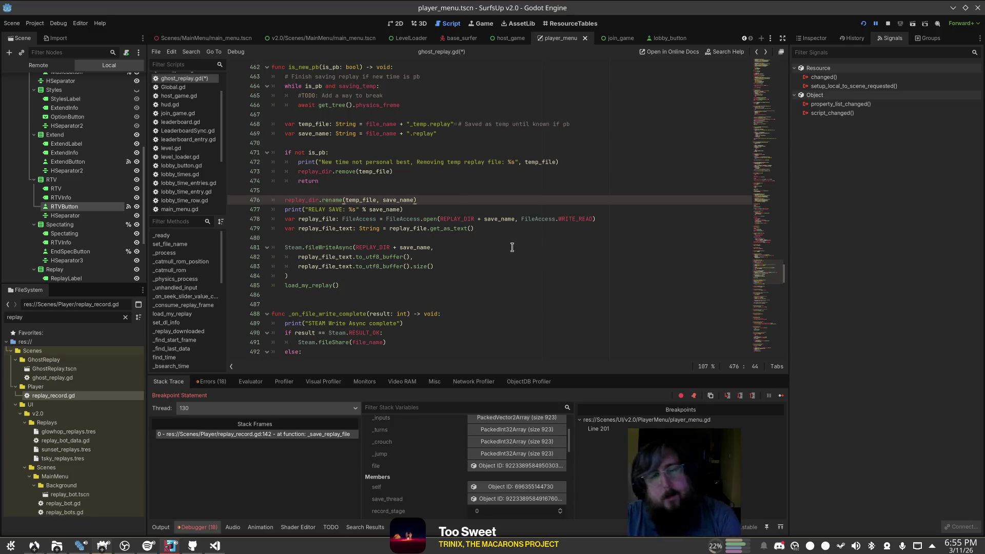
Step: Change line 478's FileAccess.WRITE_READ to READ after checking the docs, and save ghost_replay.gd
mouse_move(539, 224)
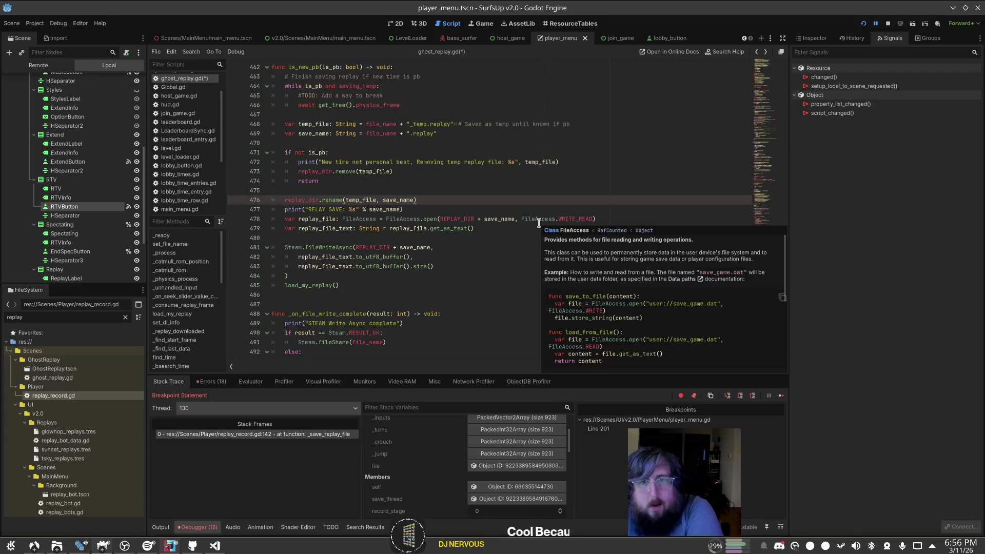
left_click(584, 219, "ctrl")
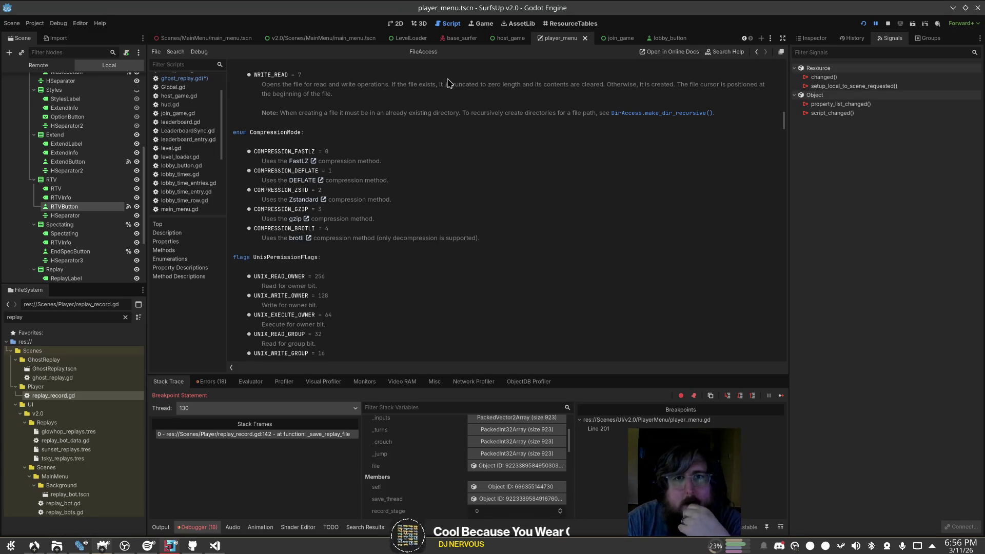
key("alt+Left")
double_click(575, 218)
type("READ")
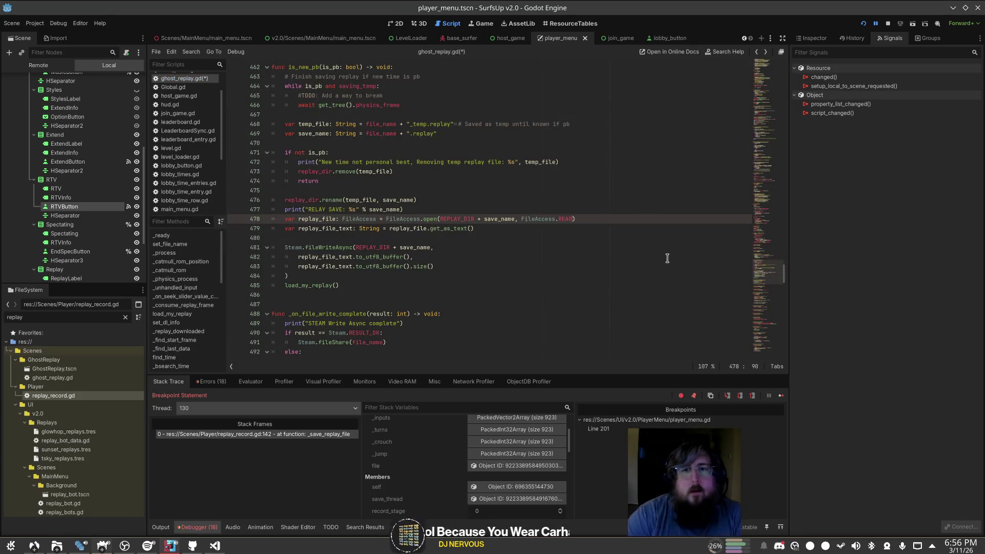
left_click(605, 159)
key("ctrl+s")
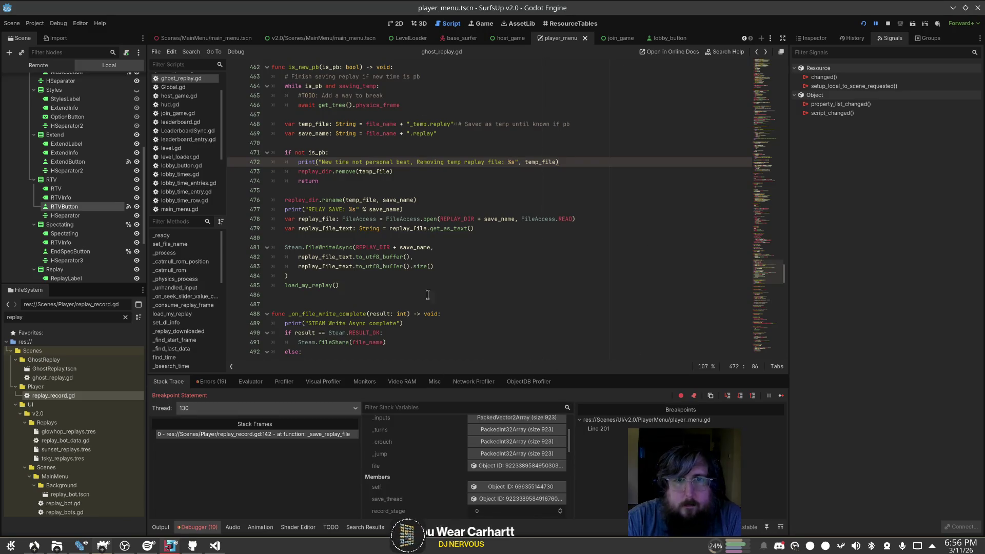
Step: Inspect the line 142 frame variables and resume the halted debugger
left_click(220, 434)
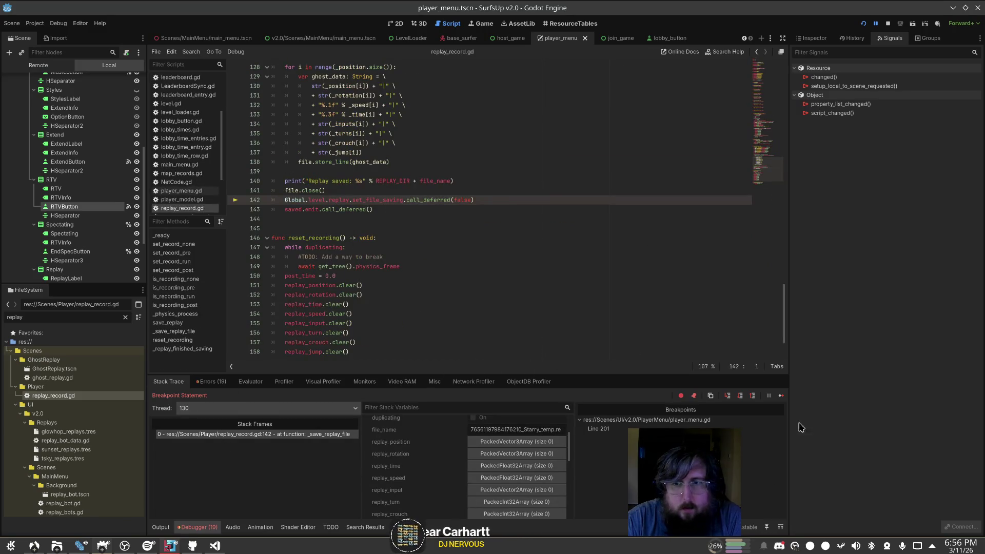
left_click(780, 395)
left_click(483, 24)
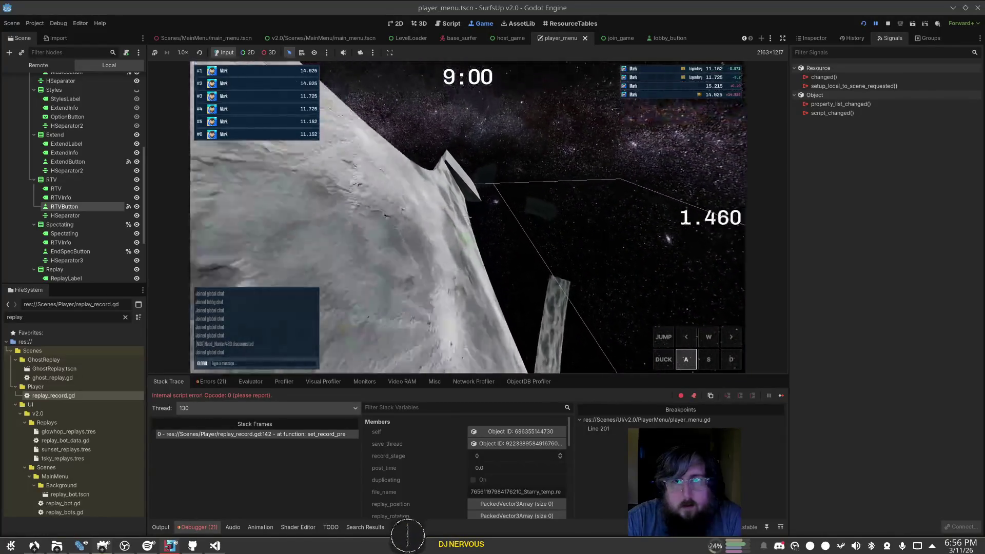
key("Escape")
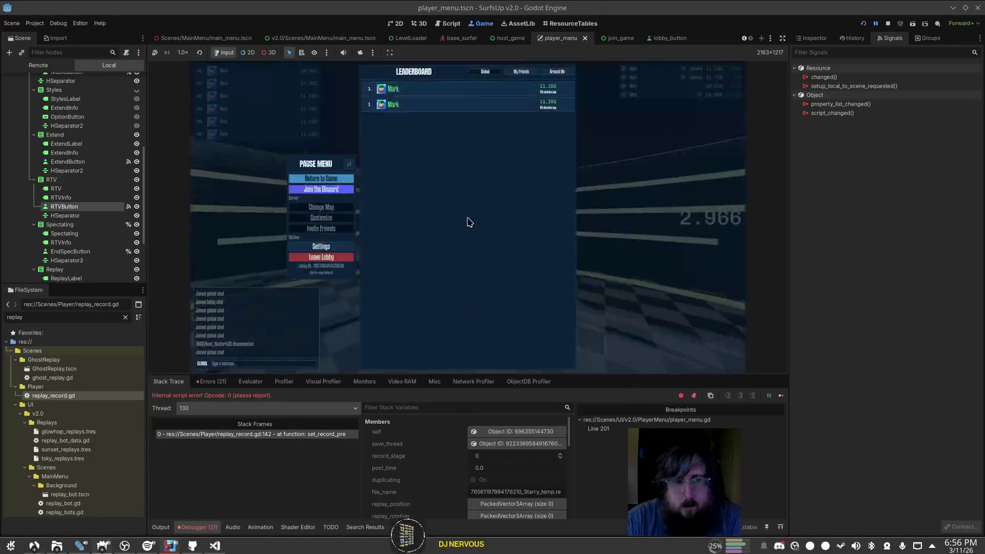
left_click(261, 435)
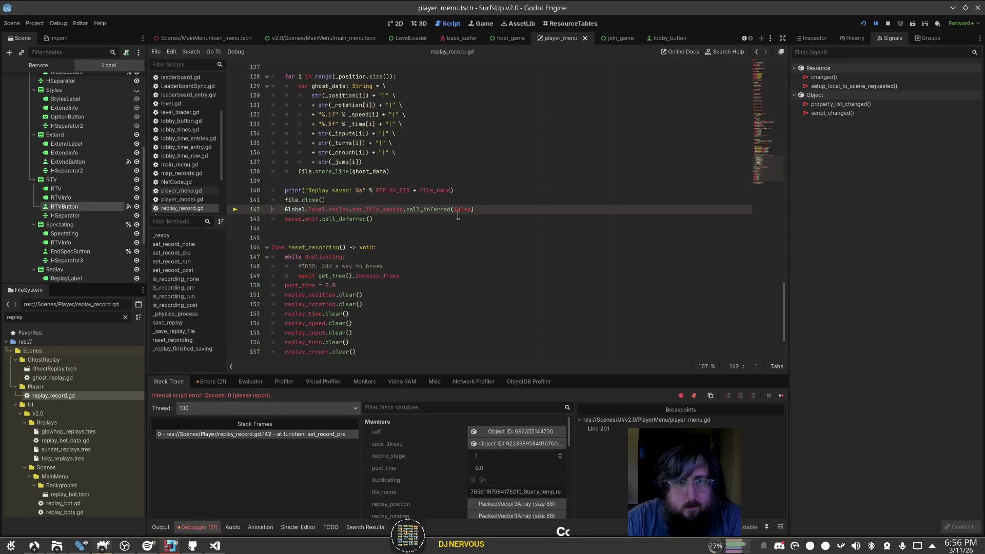
left_click(781, 395)
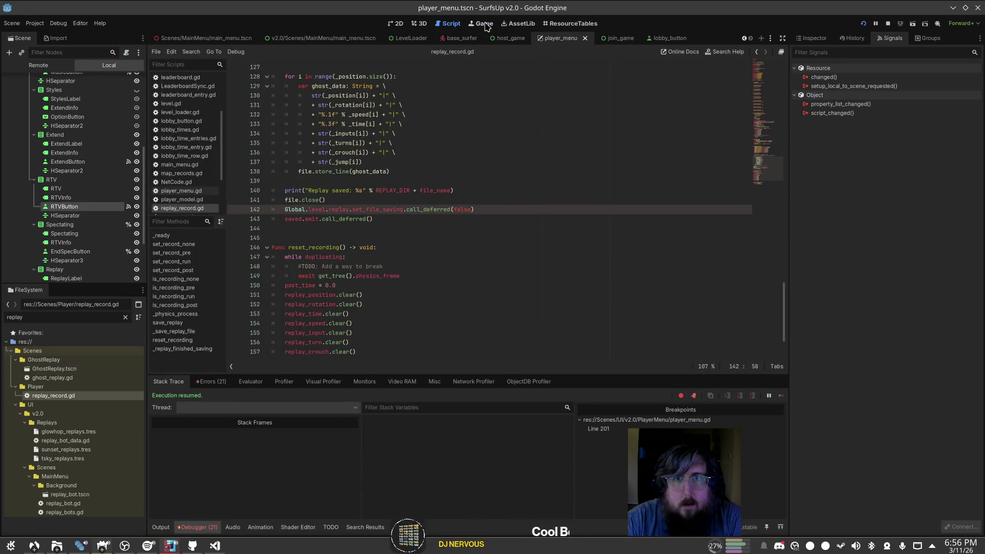
Step: Surf the map with A and D, pause, and review the 22 logged errors
key("Escape")
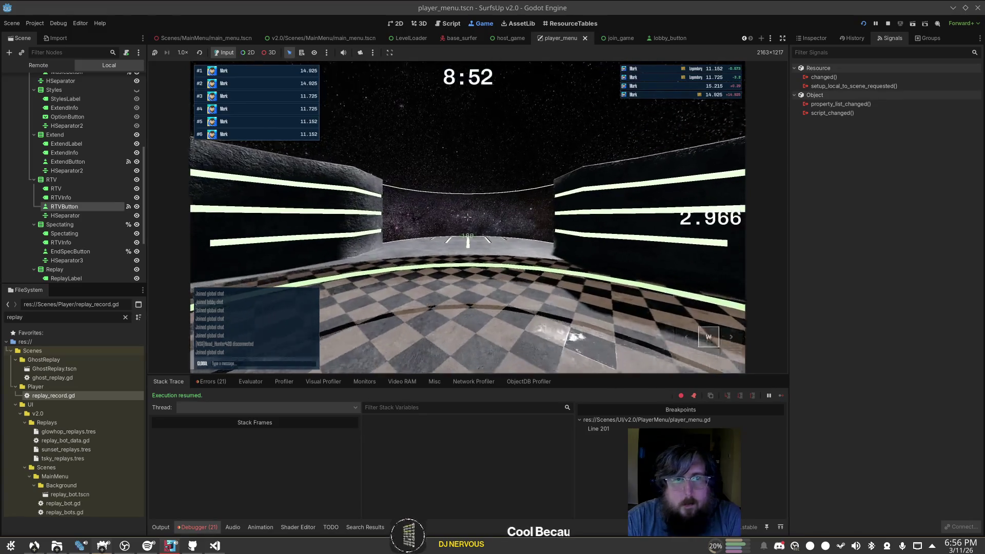
key("a")
key("d")
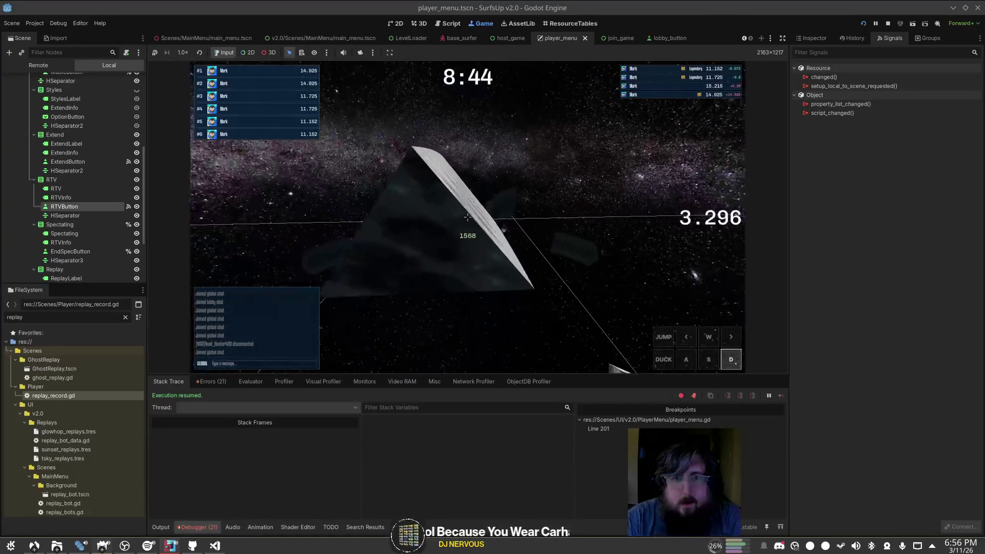
key("d")
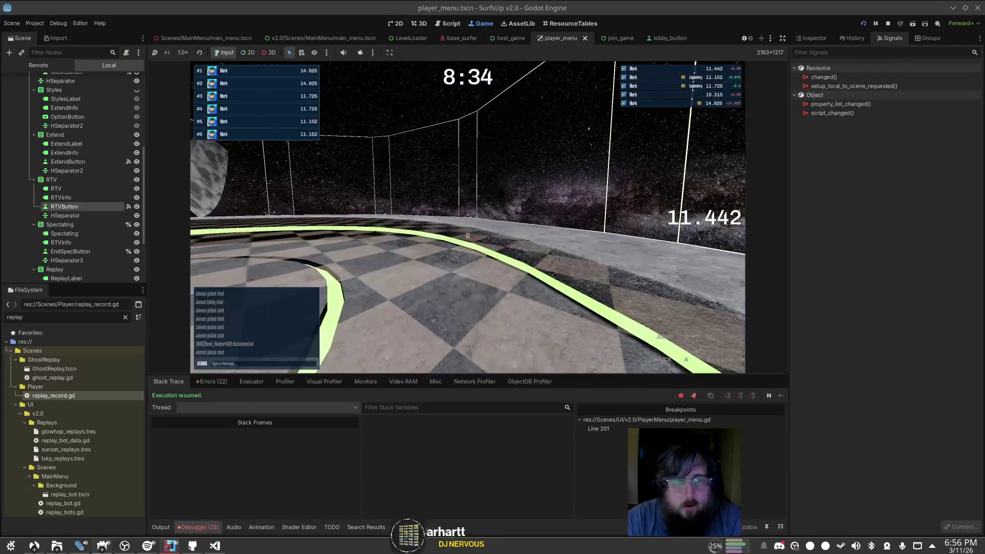
key("Escape")
left_click(211, 381)
scroll(496, 507, "down", 3)
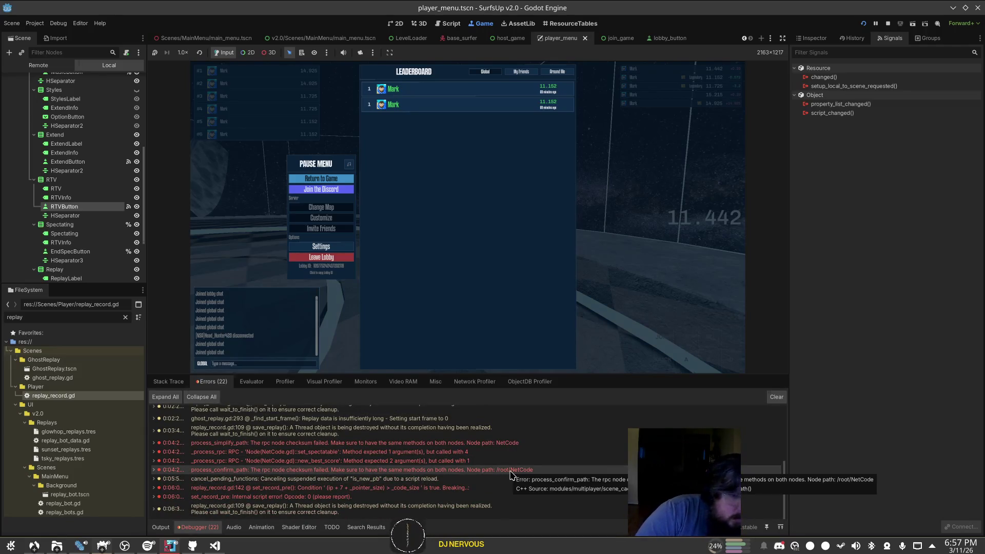
Step: Jump from the set_record_pre error to line 142 of replay_record.gd
double_click(340, 496)
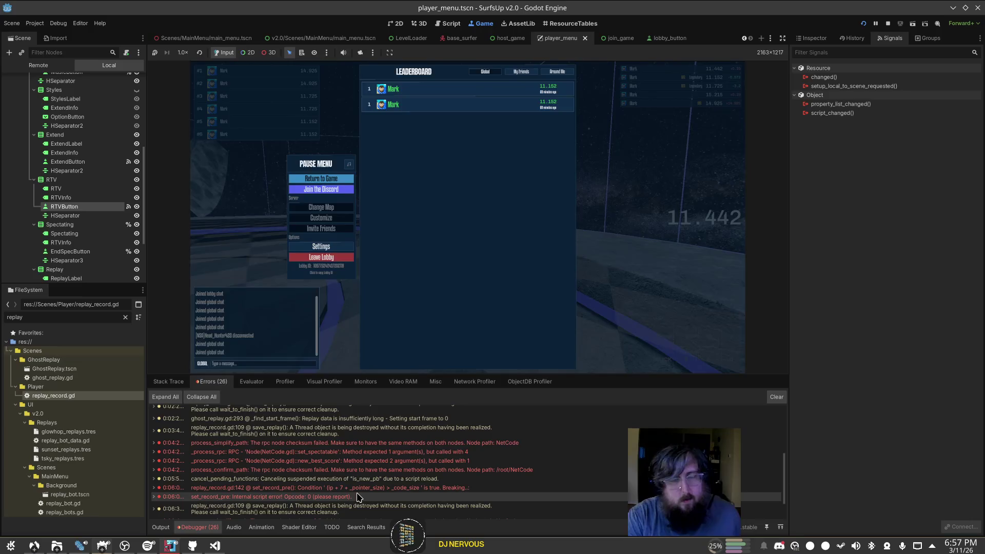
scroll(490, 451, "down", 2)
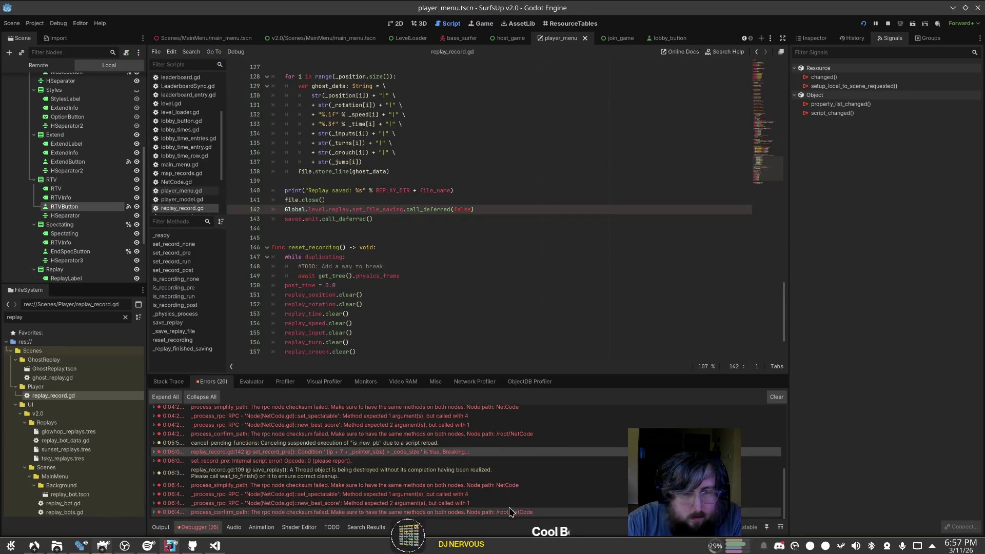
Step: Refresh the replays folder to confirm Starry_temp.replay is now 88.4 kB, then relaunch the game
left_click(56, 546)
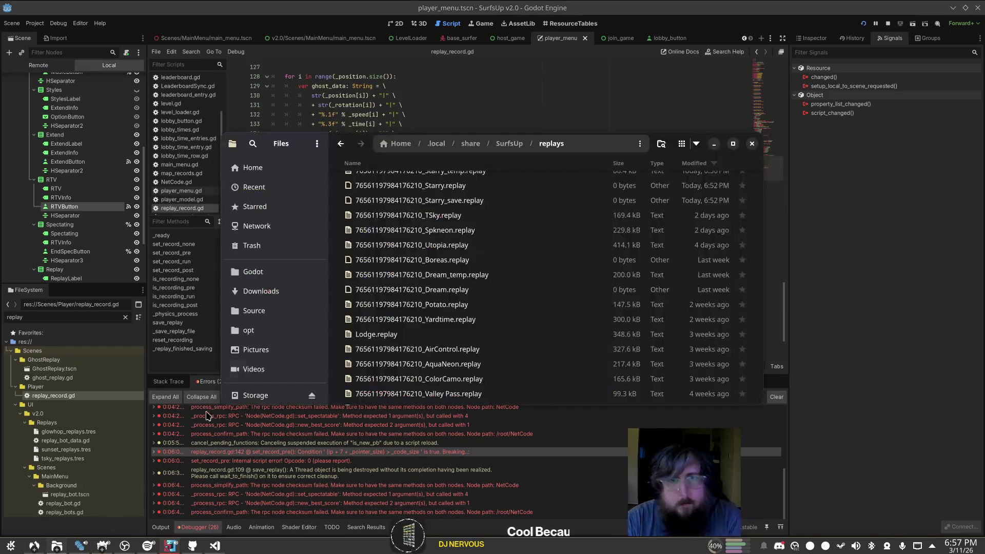
left_click(521, 214)
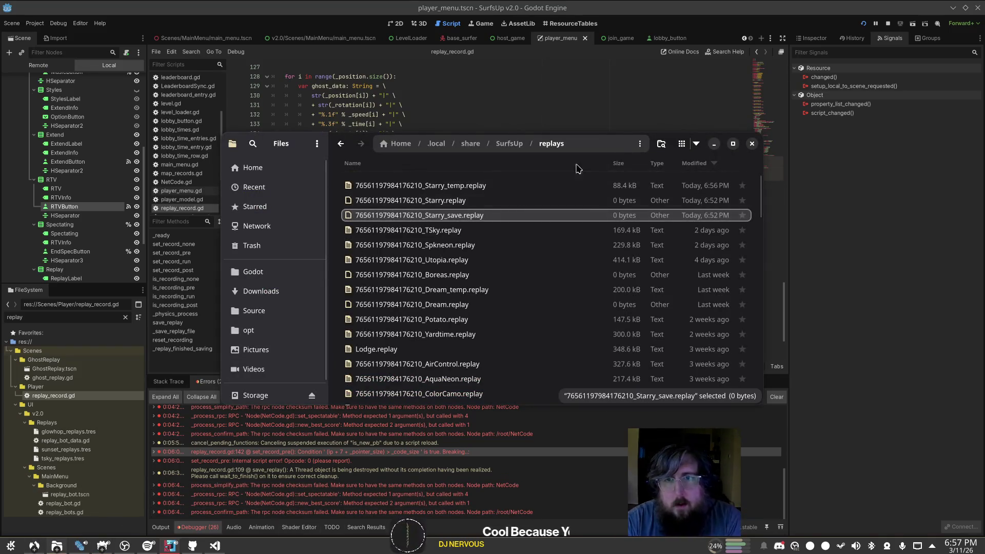
key("alt+Tab")
key("F5")
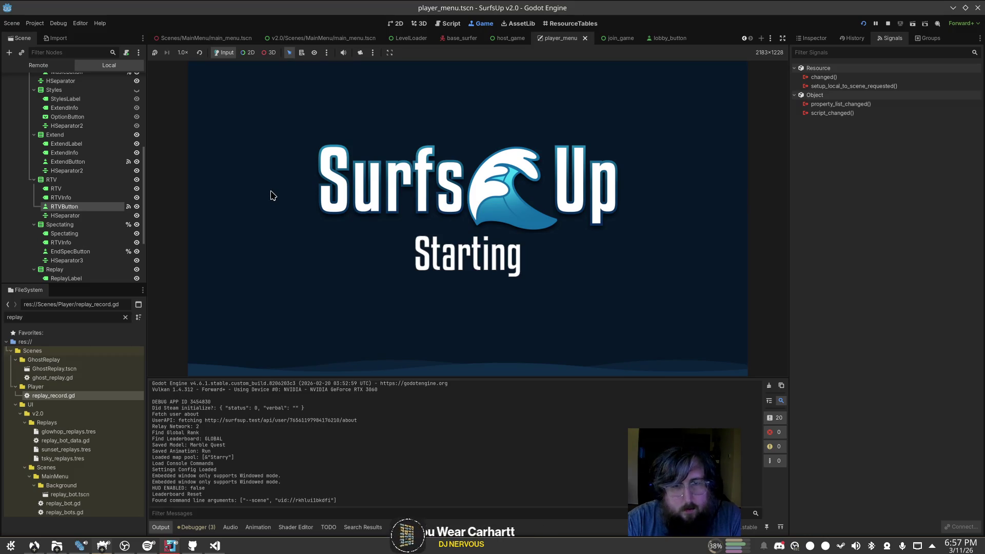
Step: Host a game with Lobby Code Only visibility and start the server
left_click(228, 186)
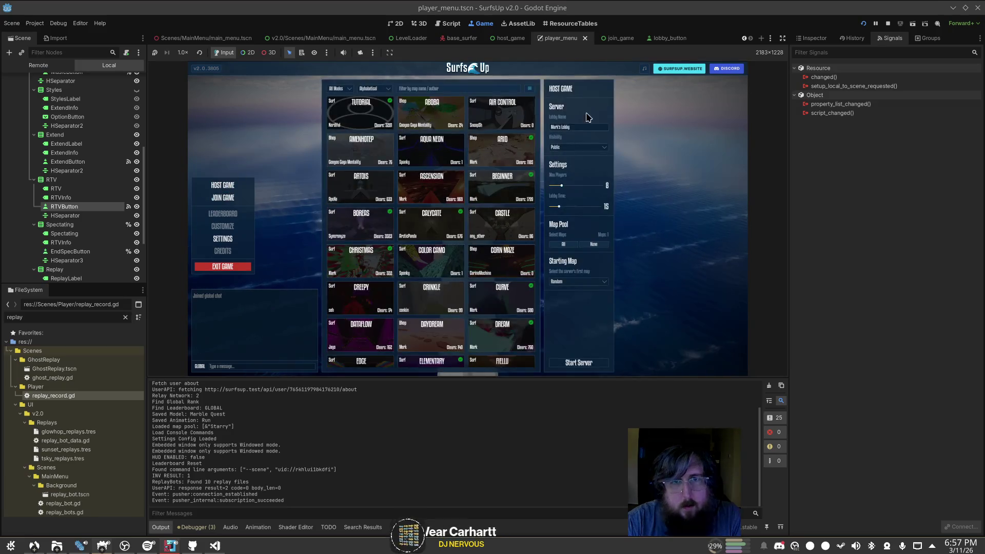
left_click(592, 147)
left_click(573, 172)
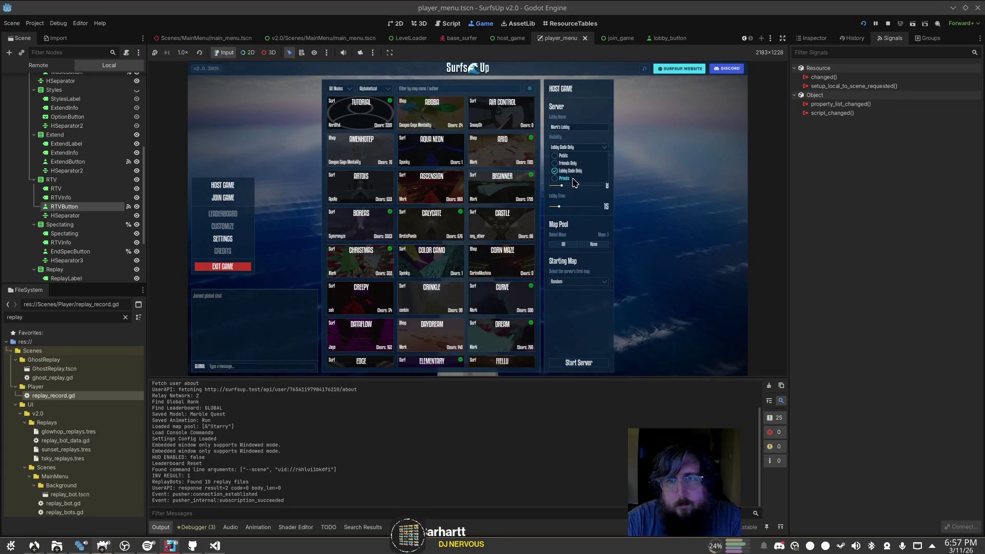
left_click(578, 362)
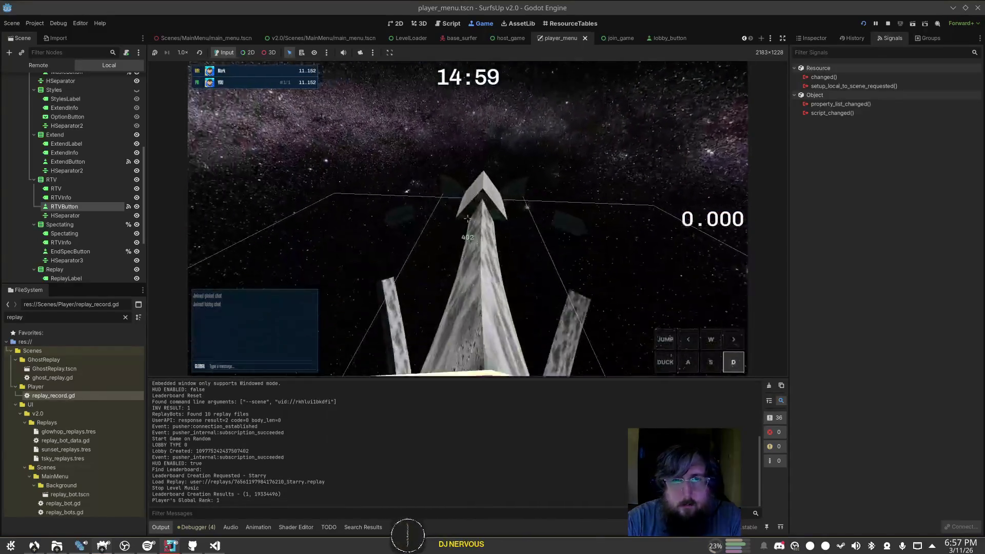
Step: Complete a run on Starry, finishing at 11.969, then pause and return to replay_record.gd
key("a")
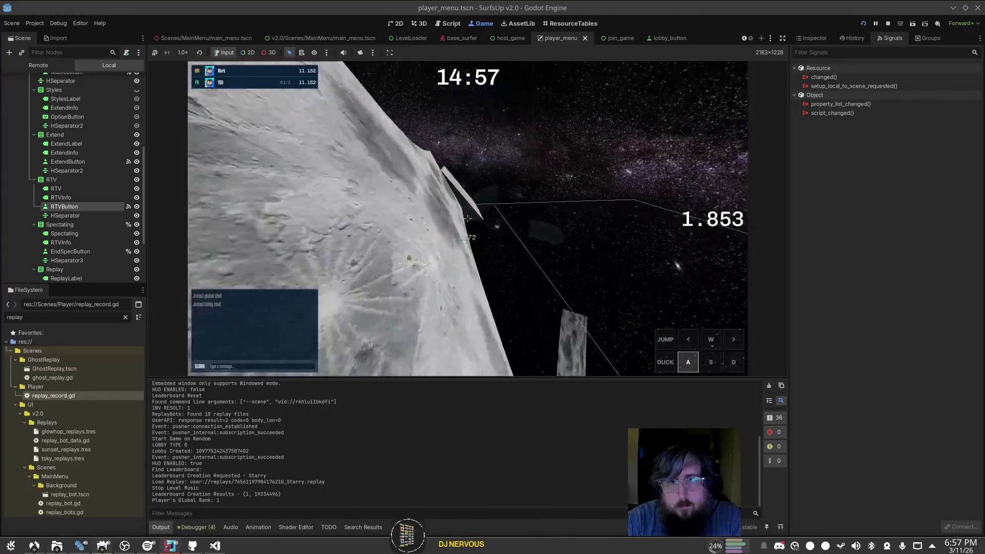
key("d")
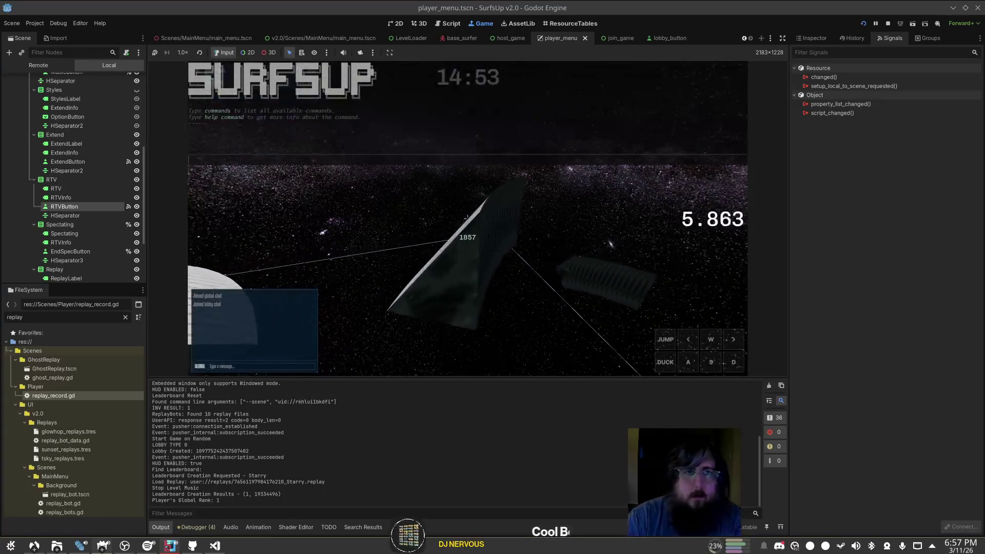
key("w")
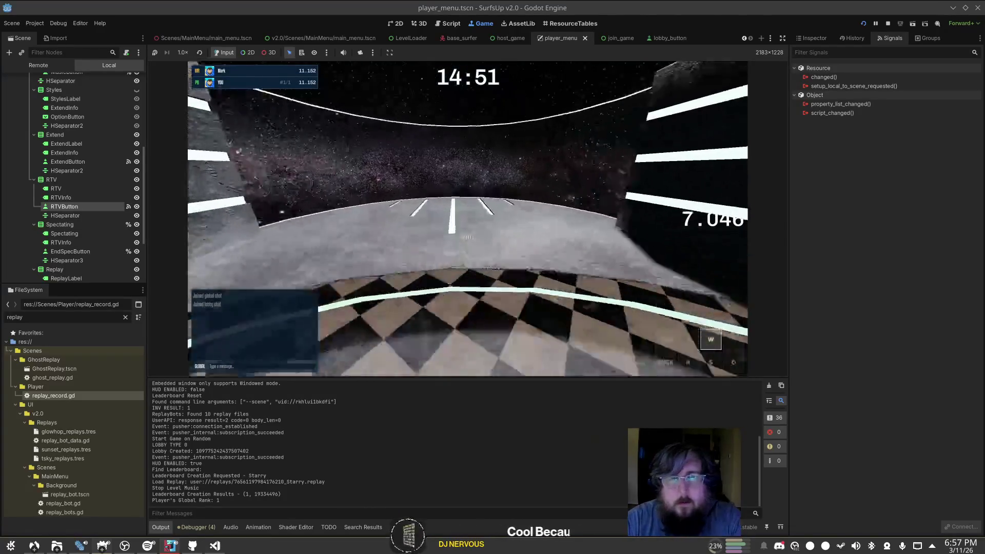
key("a")
key("d")
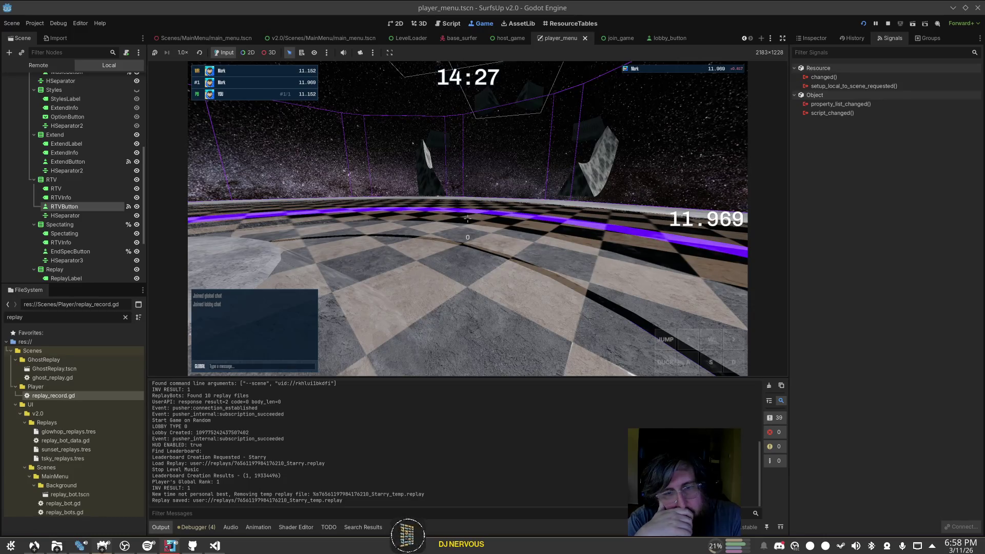
key("Escape")
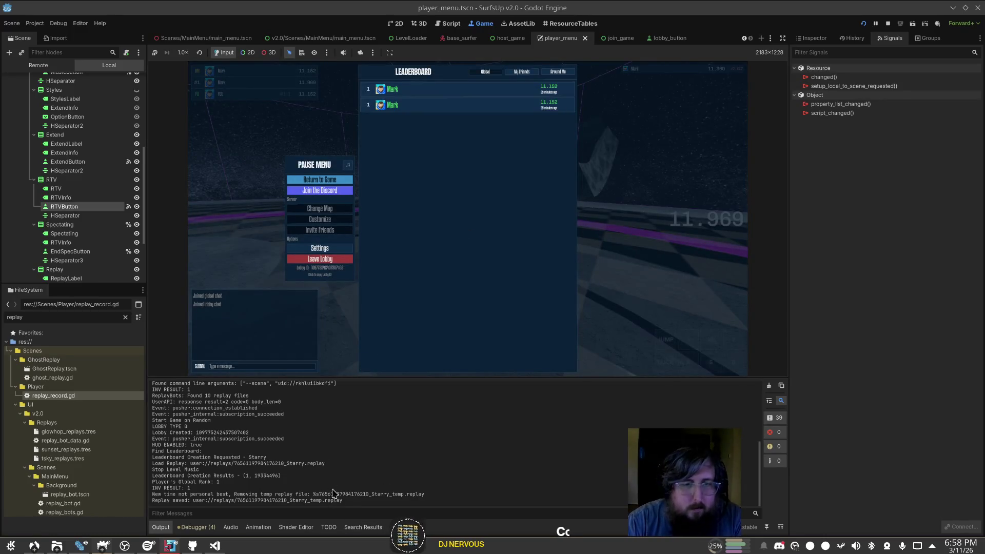
left_click(447, 23)
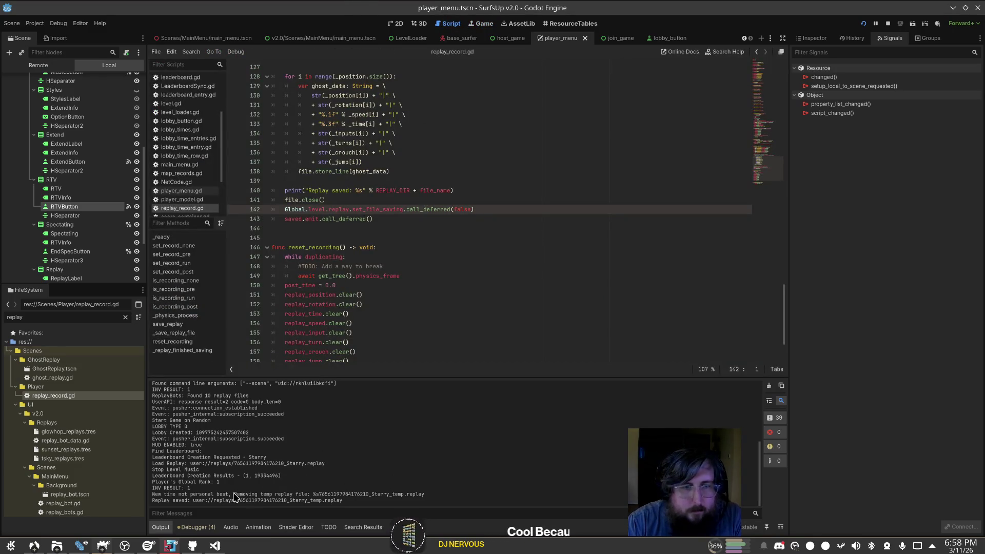
Step: Search the project for the 'Removing temp replay file' message and open its line in ghost_replay.gd
mouse_move(233, 493)
left_mouse_down()
mouse_move(277, 494)
mouse_move(152, 494)
left_mouse_up()
left_click(308, 494, "shift")
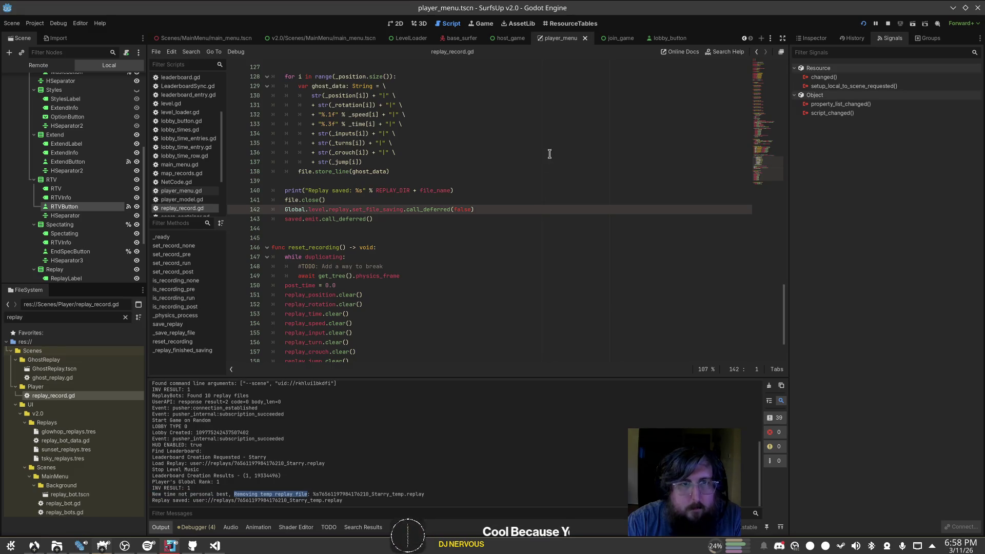
key("ctrl+shift+f")
key("Return")
left_click(391, 403)
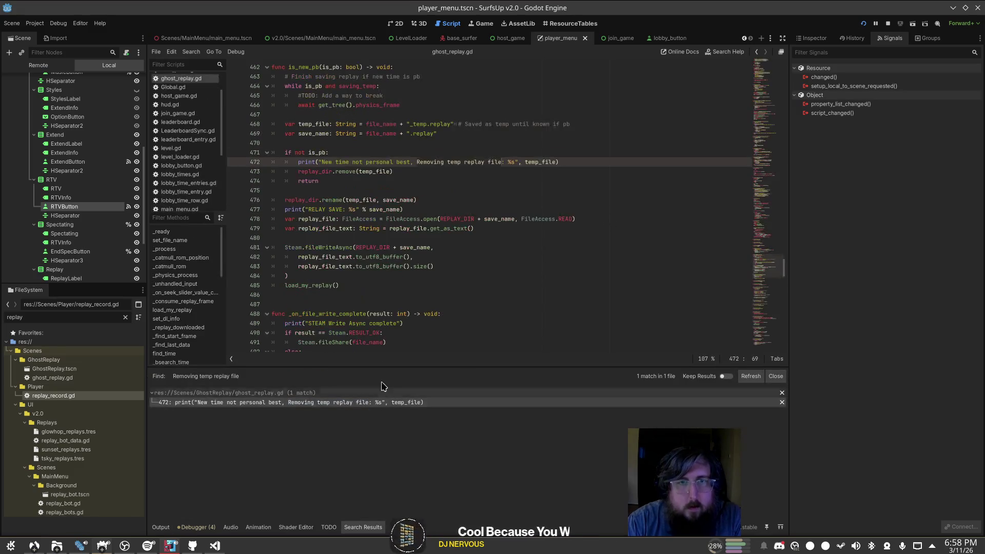
Step: Replace the comma after the log's format string with % and save the script
left_click(518, 162)
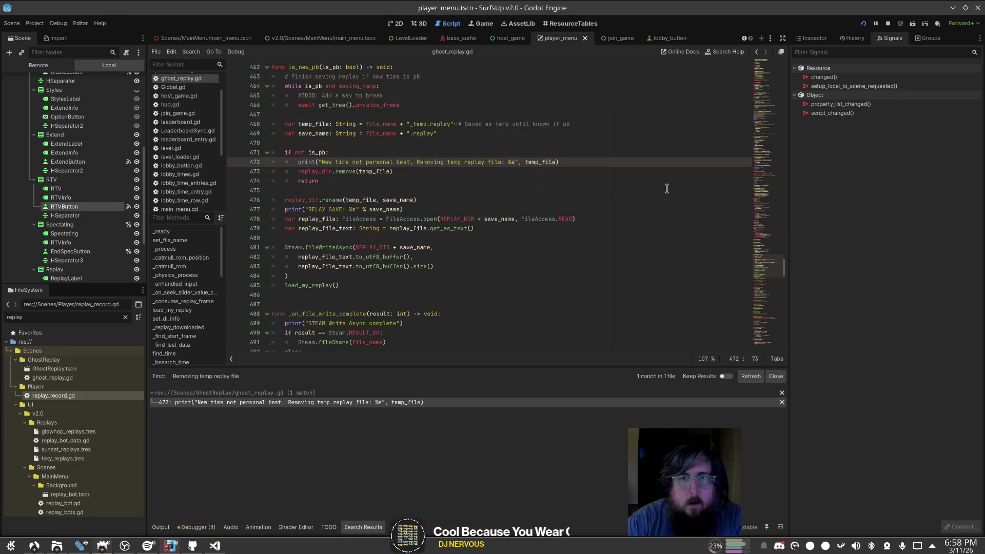
key("BackSpace")
type("%")
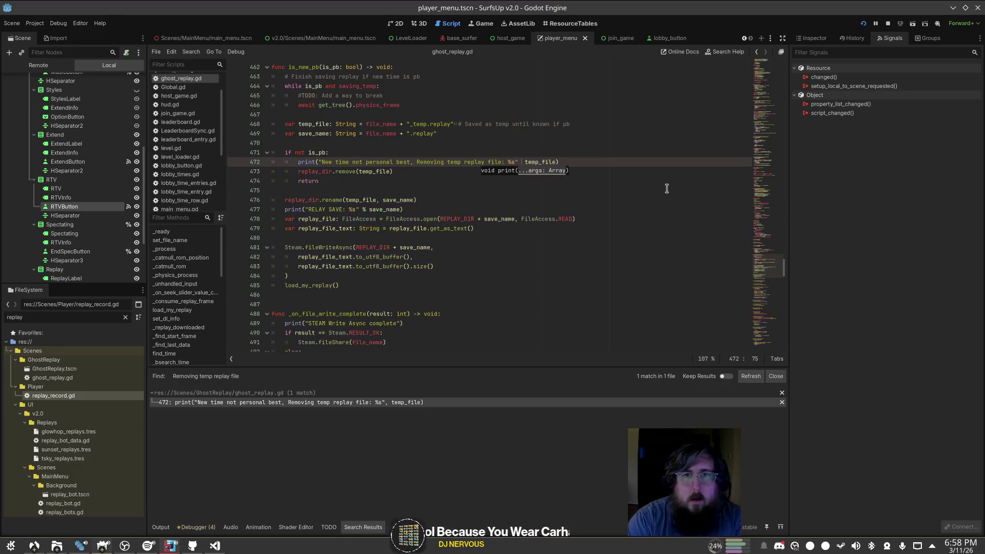
key("ctrl+s")
Step: Open a blank line at the start of the is_new_pb function
left_click(666, 189)
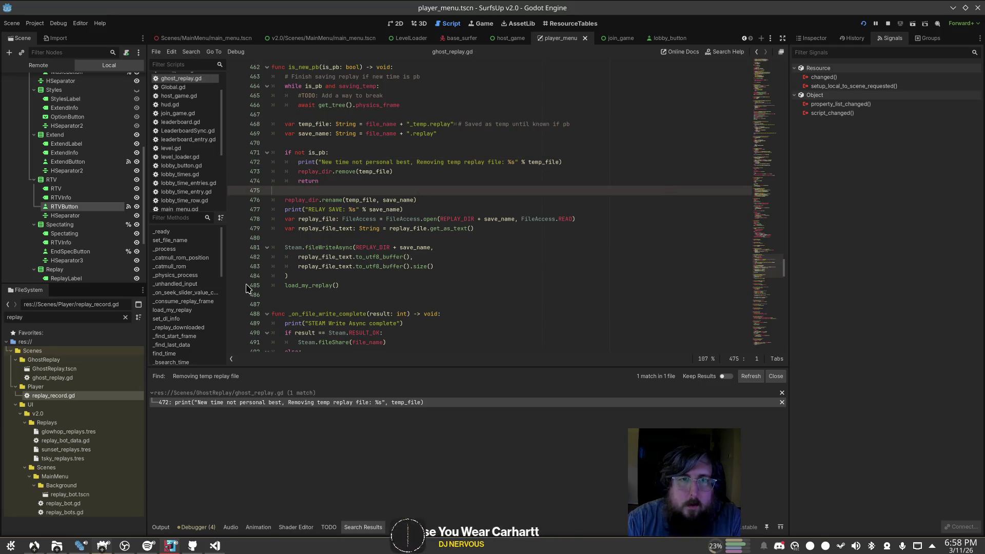
scroll(426, 163, "up", 2)
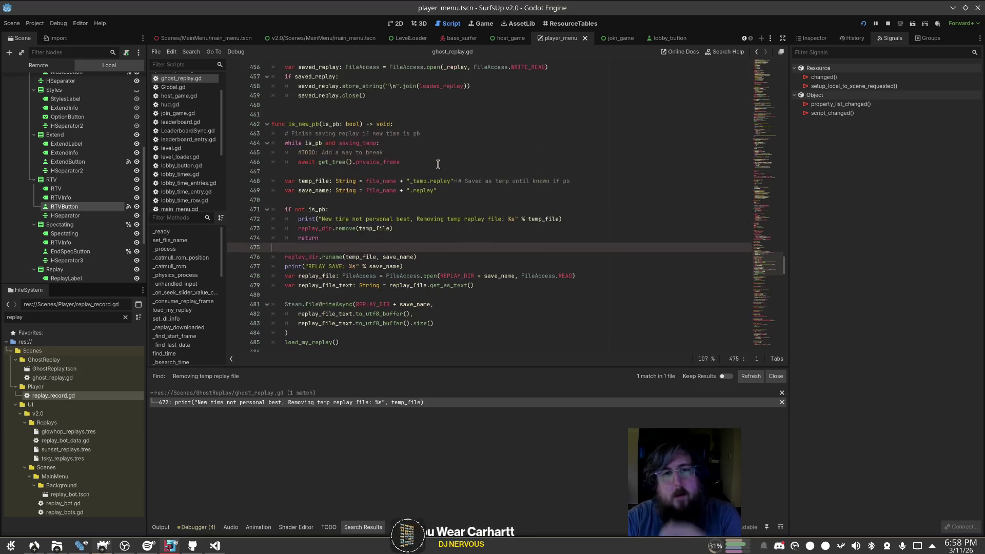
left_click(410, 133)
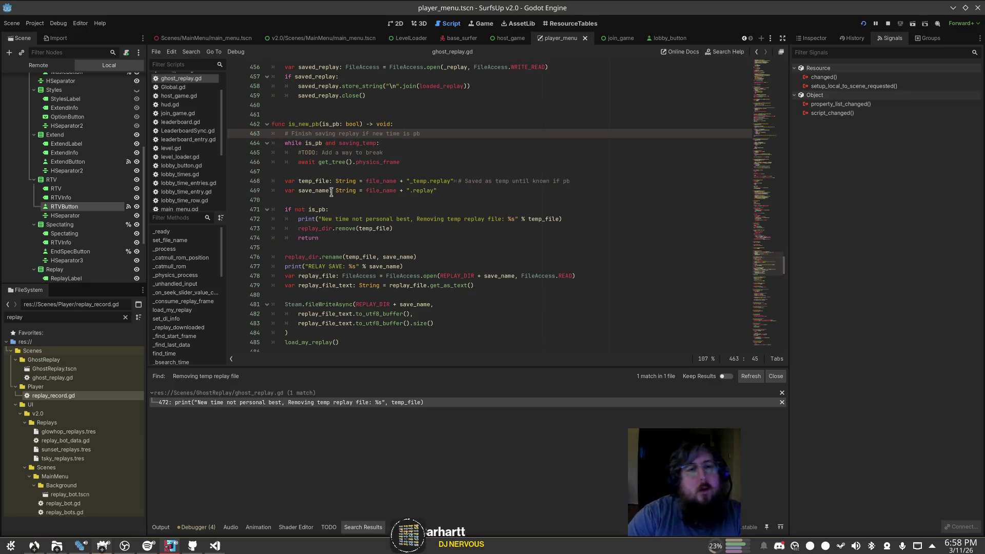
left_click(460, 197)
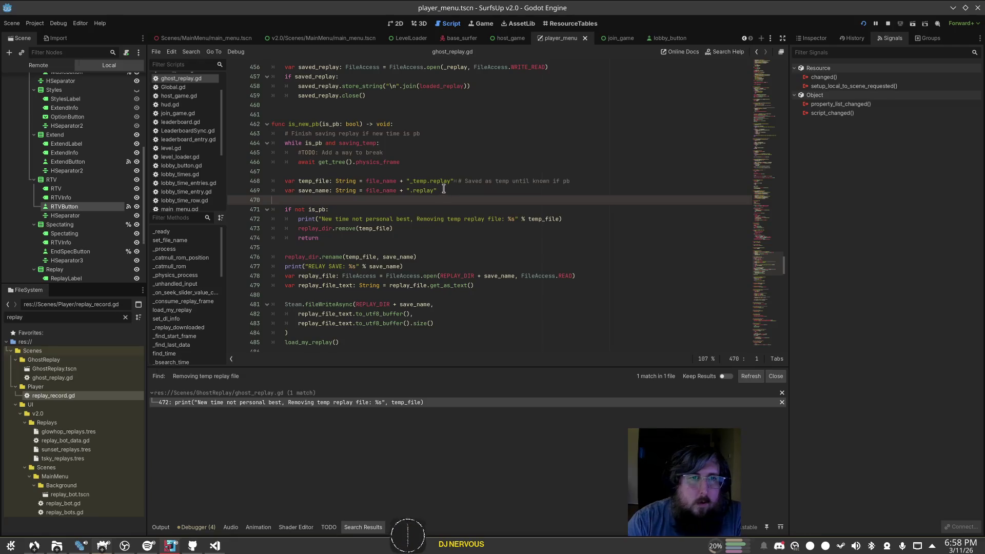
left_click(443, 123)
key("Return")
key("Return")
key("Up")
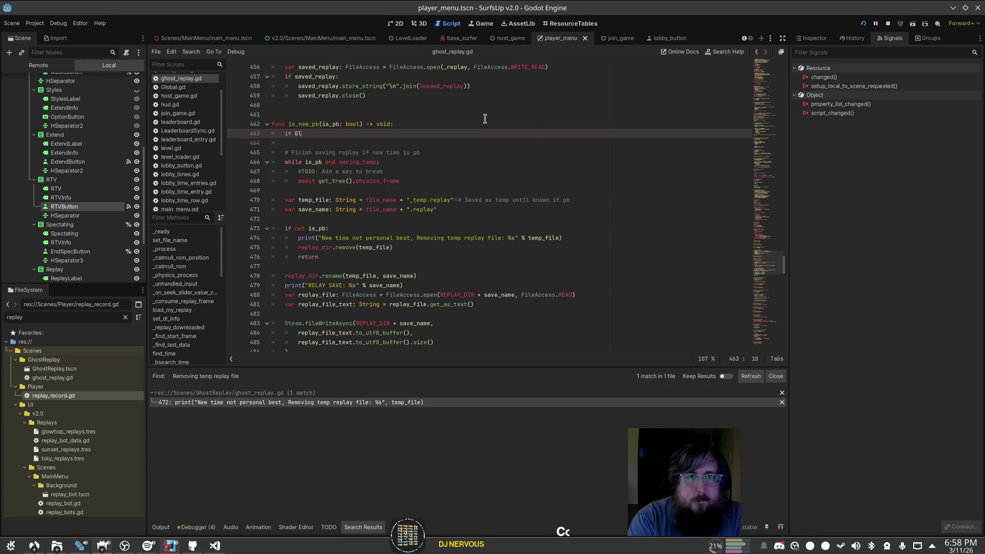
Step: Add 'if Global.always_save_replay:' setting is_pb = true, save, and run the project
type("obal.al")
key("Return")
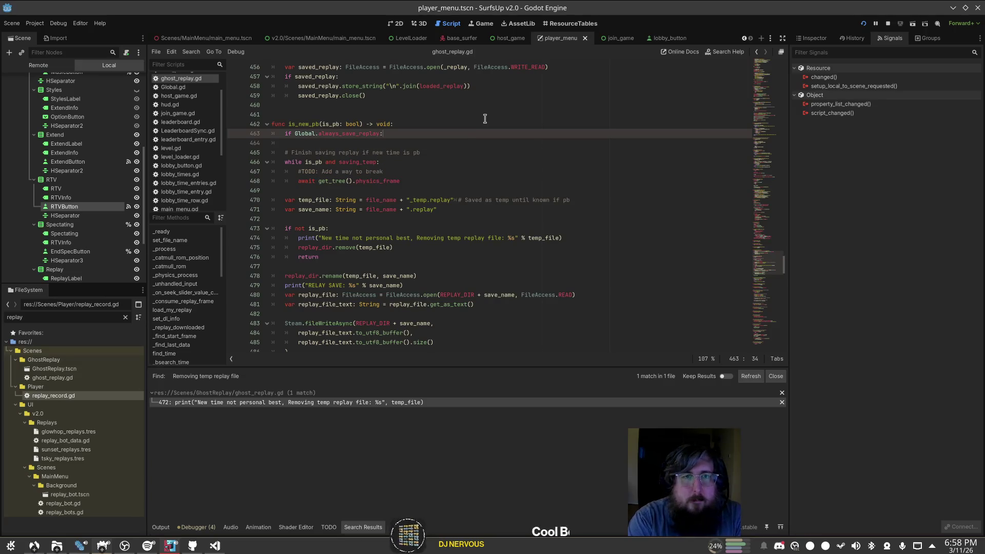
key("Return")
type("is_pb = true")
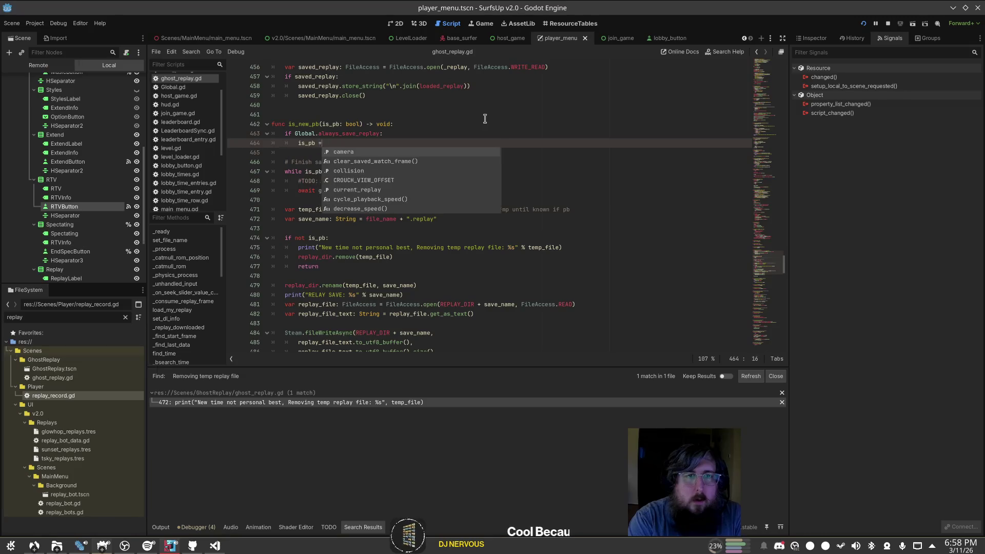
key("ctrl+s")
left_click(484, 117)
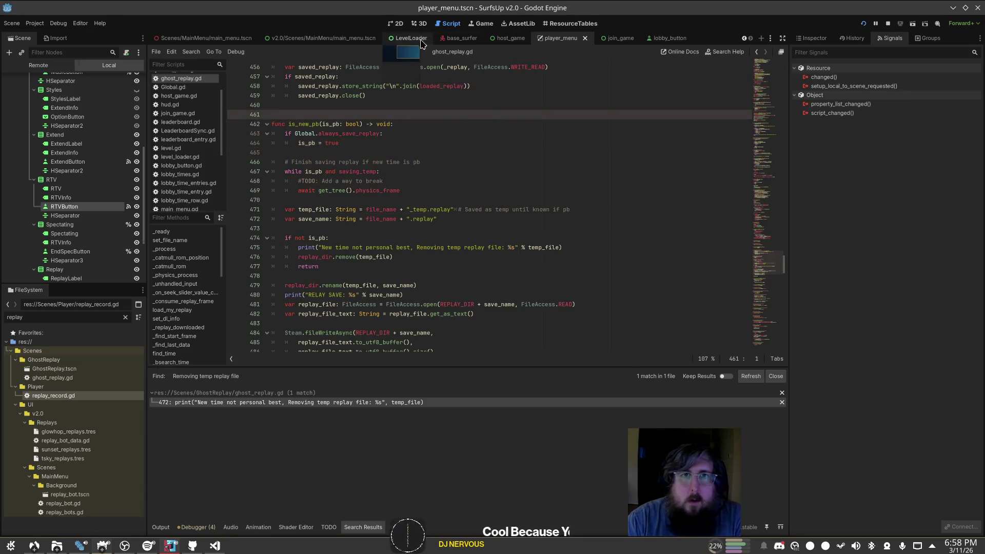
left_click(862, 24)
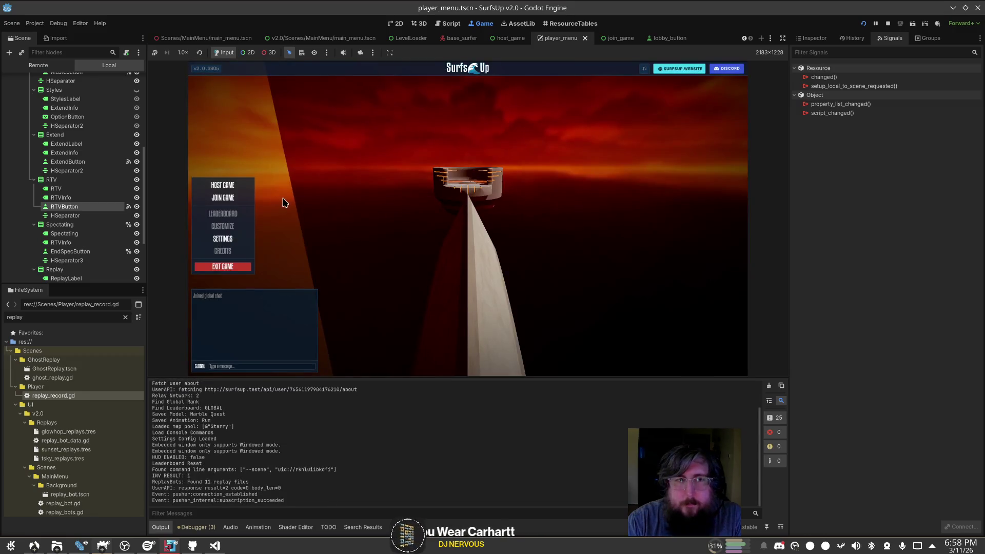
Step: Host a game on the Starry map and start a run
left_click(223, 185)
left_click(594, 364)
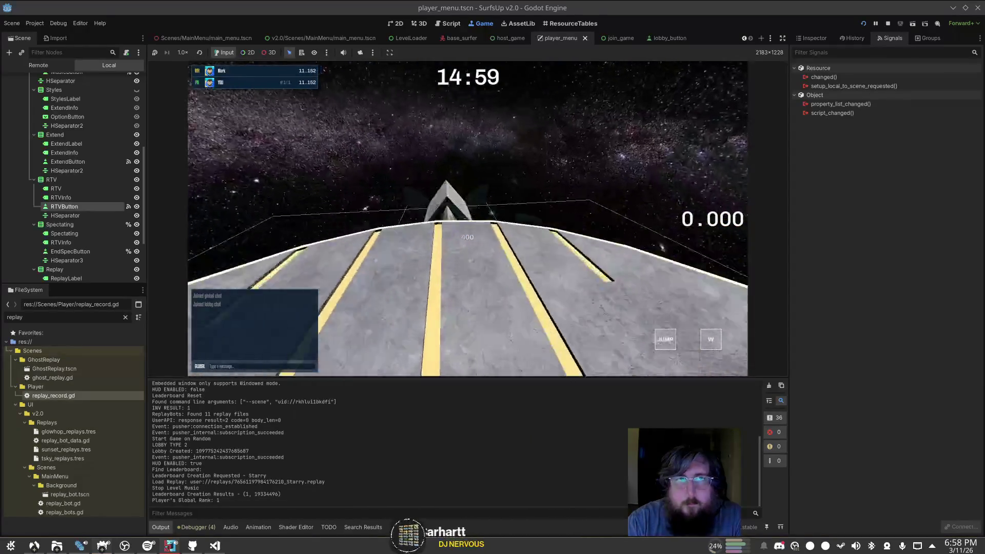
key("a")
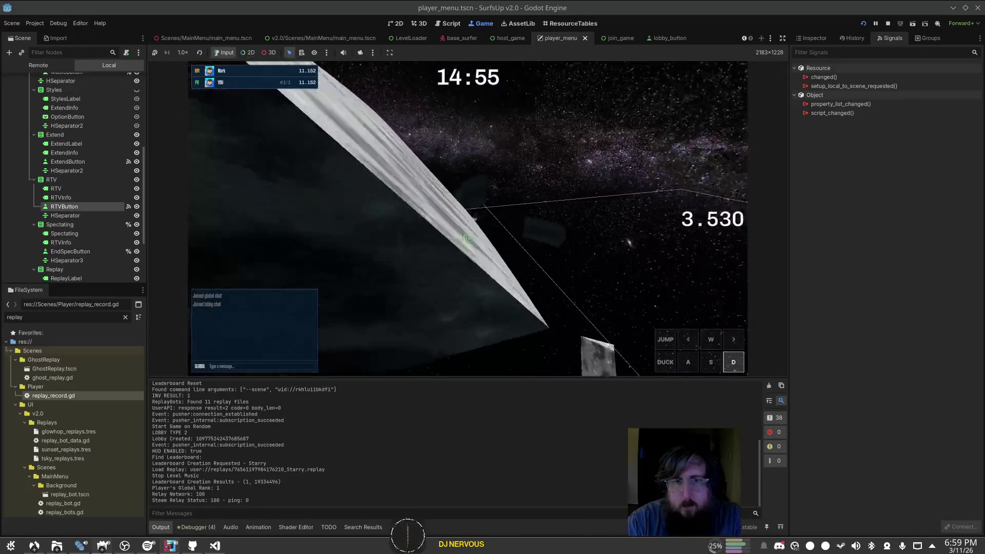
key("d")
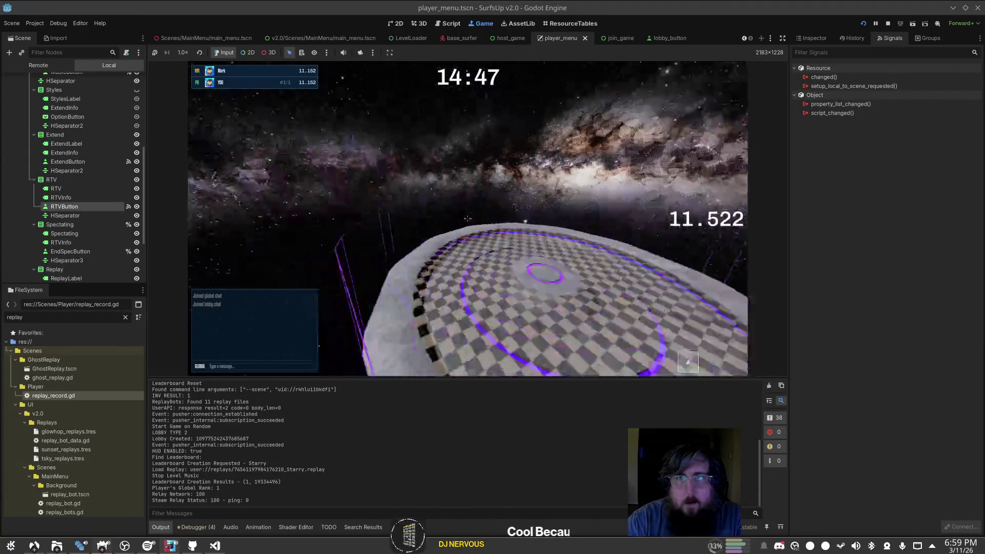
Step: Enable always_save_replay in the console, then finish a run at 11.593 and pause
key("grave")
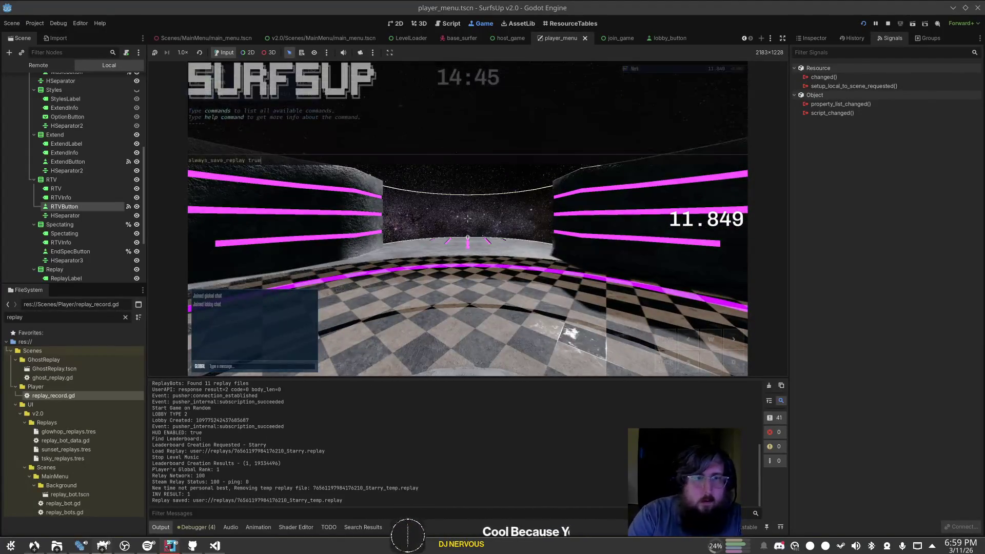
key("grave")
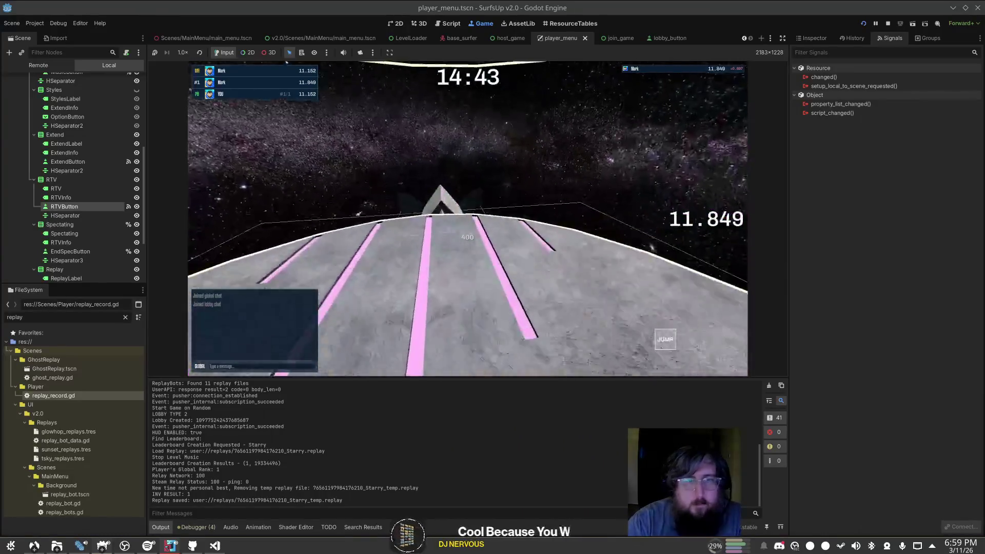
key("w")
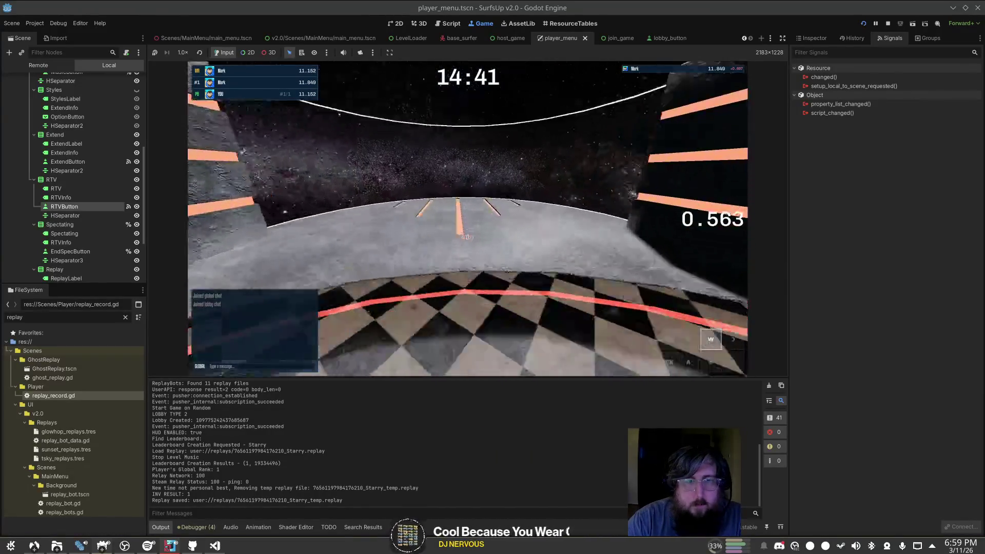
key("a")
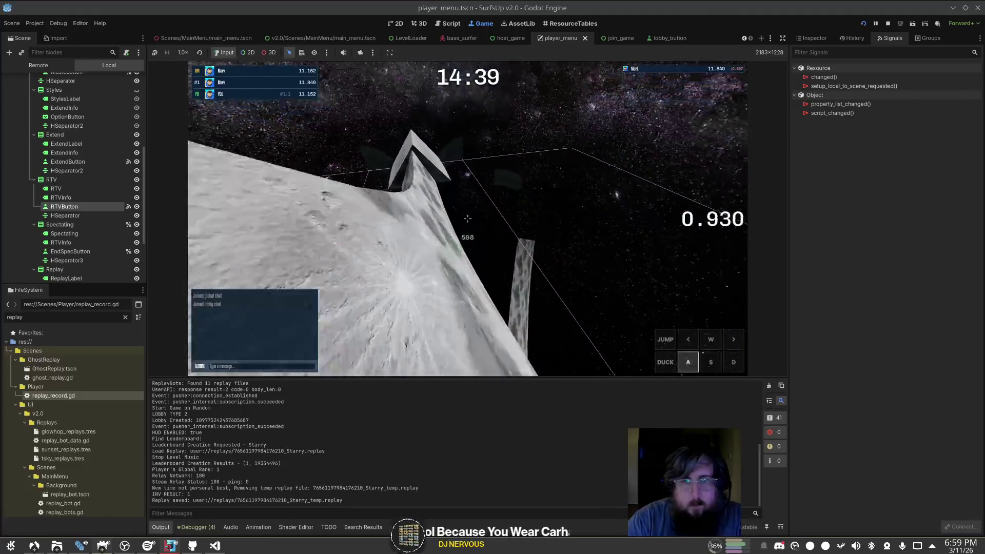
key("d")
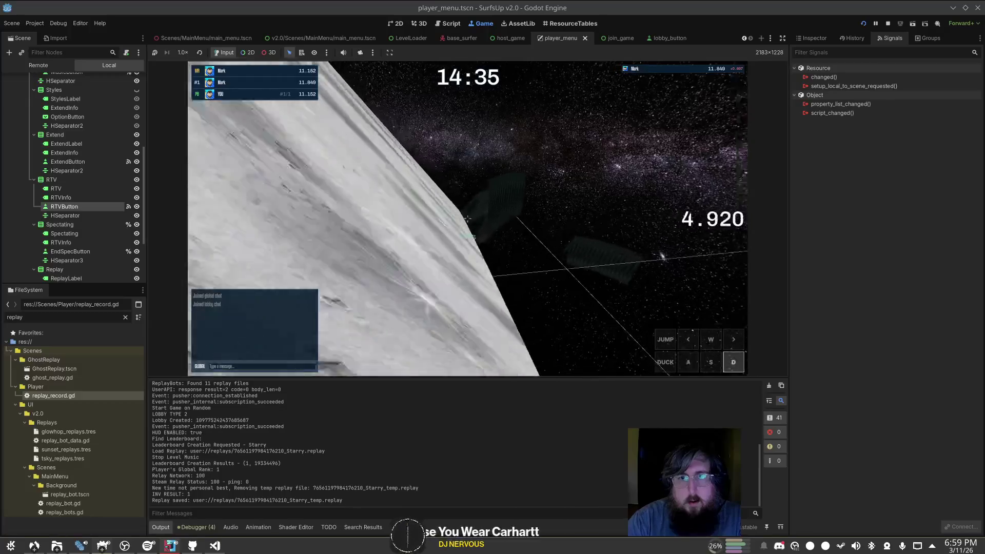
key("d")
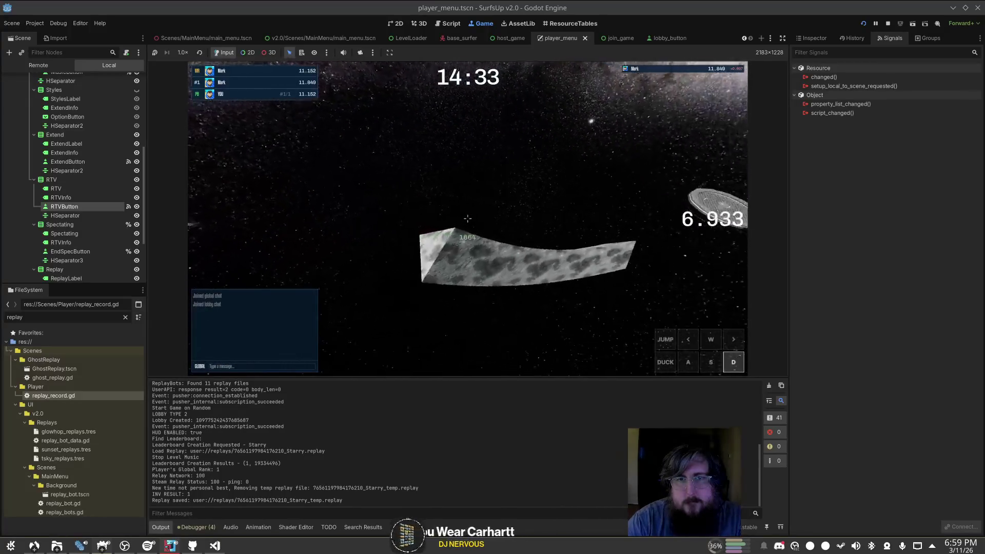
key("a")
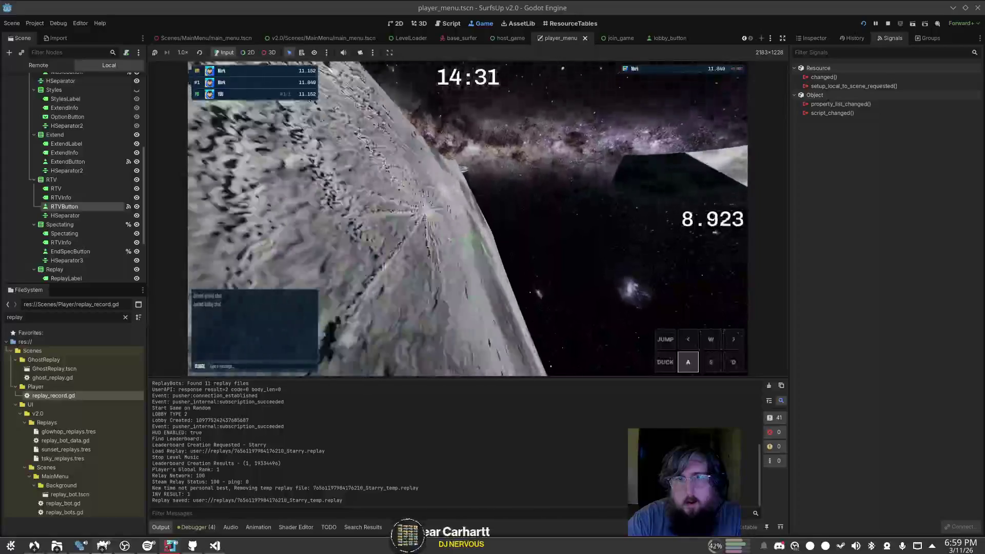
key("d")
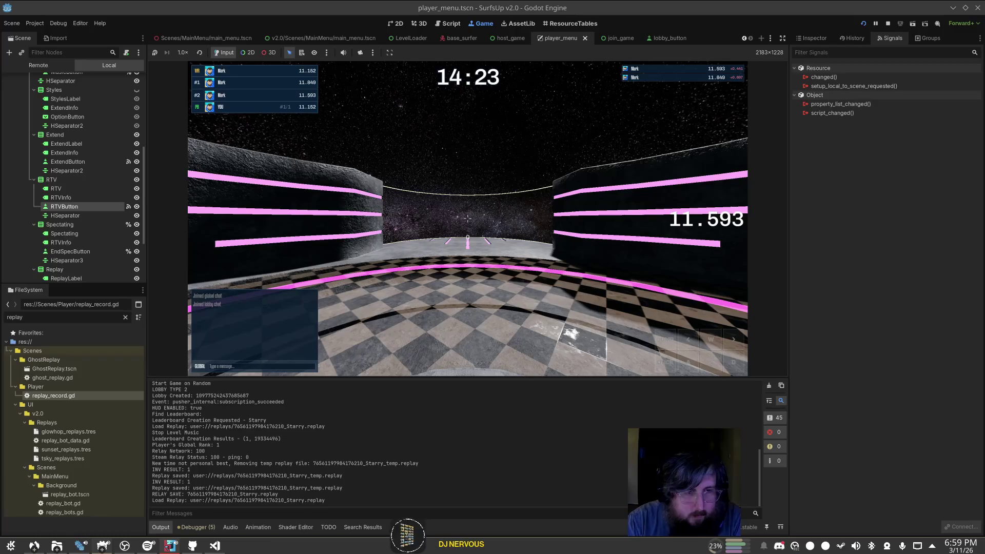
key("Escape")
Step: Open the user data replays folder and confirm Starry.replay is 86.0 kB while Starry_save.replay is empty
left_click(35, 23)
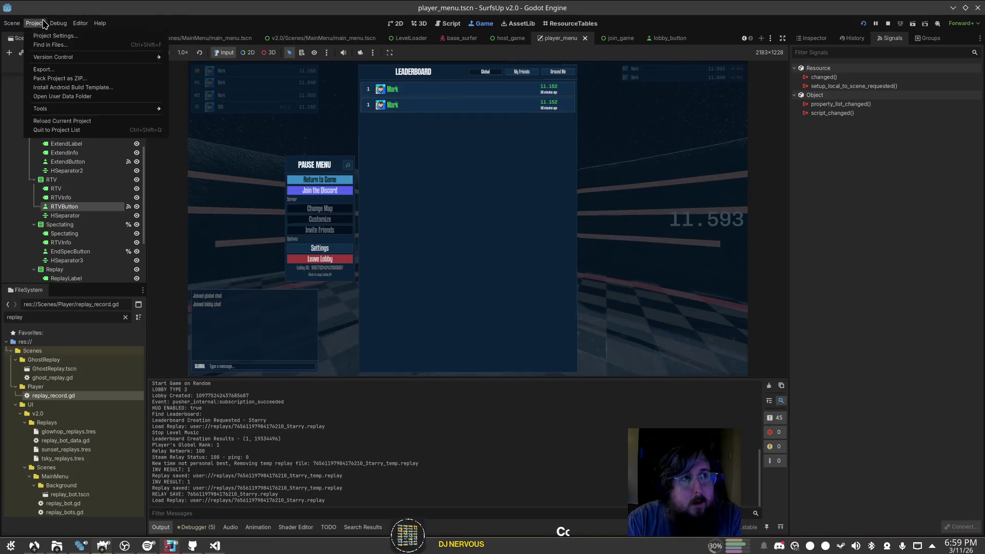
left_click(51, 97)
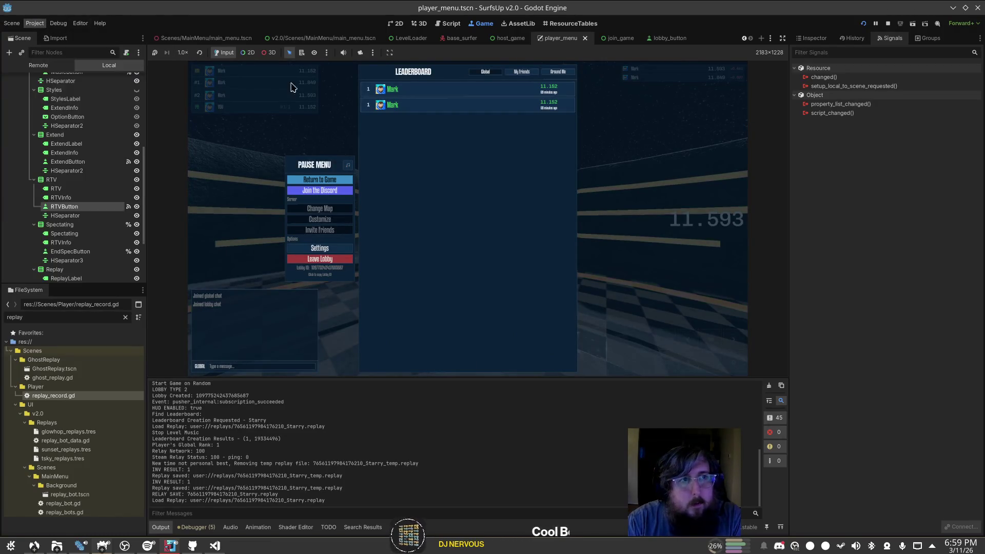
double_click(444, 187)
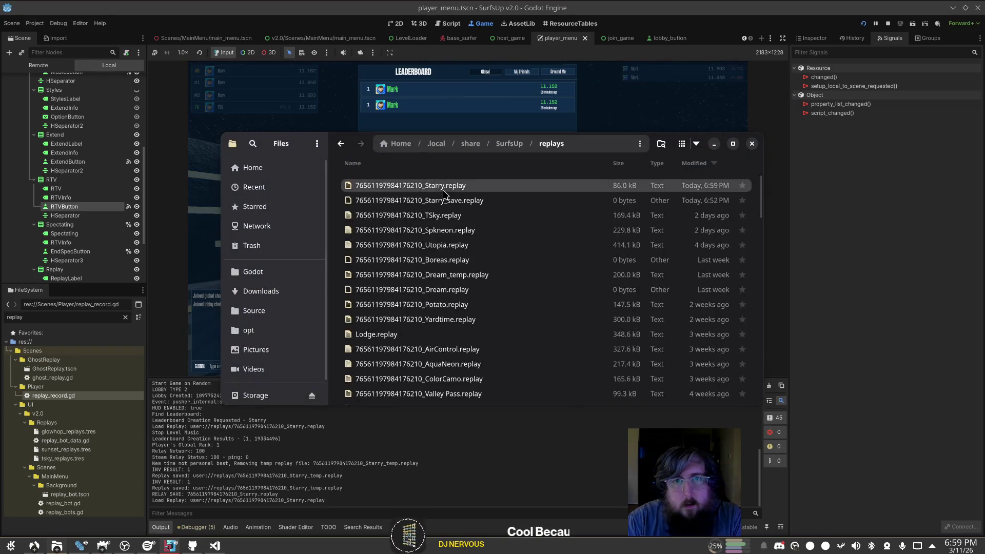
left_click(446, 200)
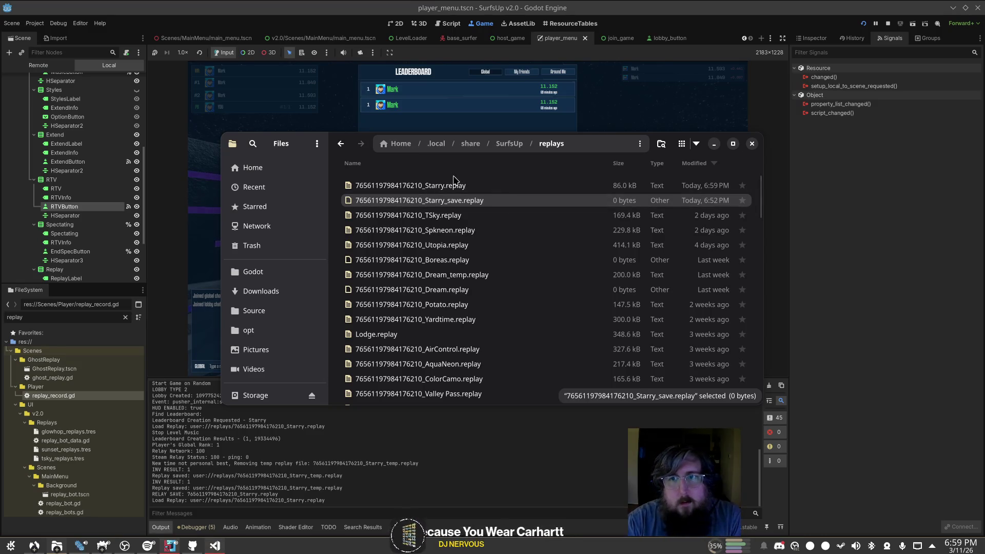
Step: Play another run, check the empty Boreas replay file, then pause the game
left_click(598, 88)
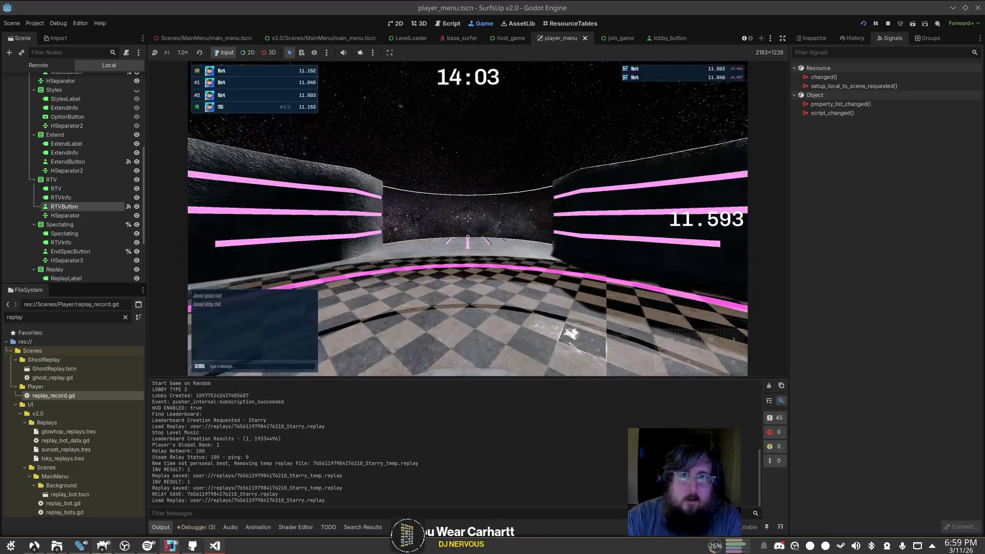
key("w")
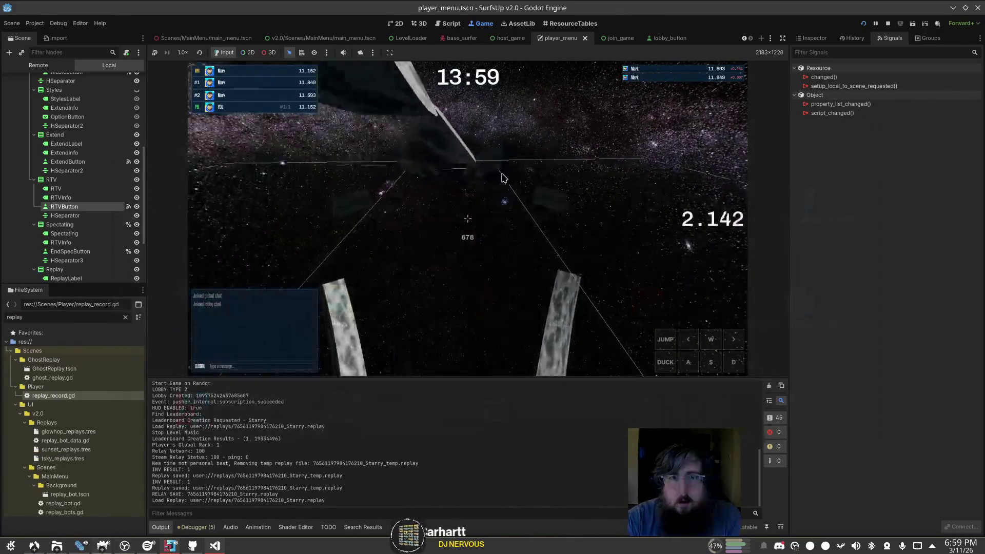
left_click(57, 545)
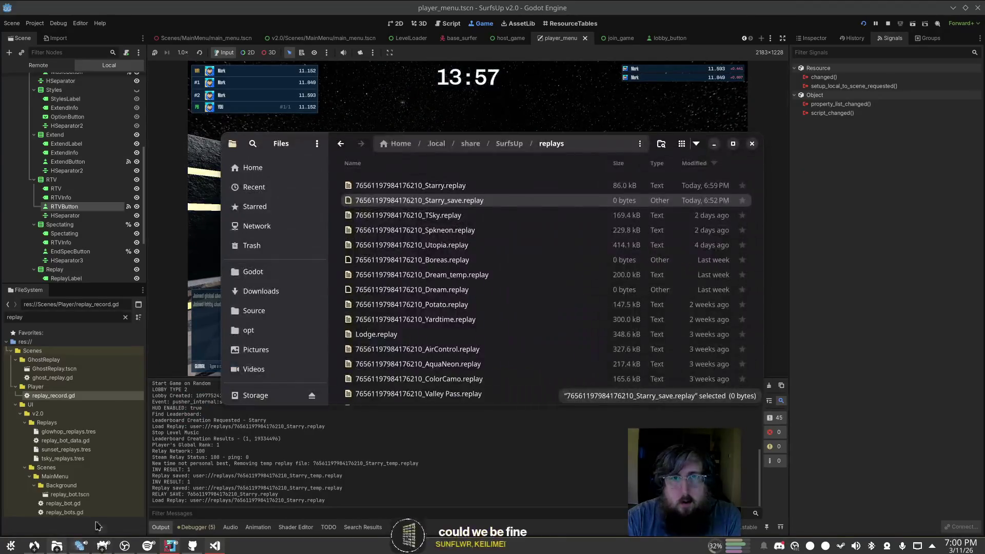
left_click(487, 259)
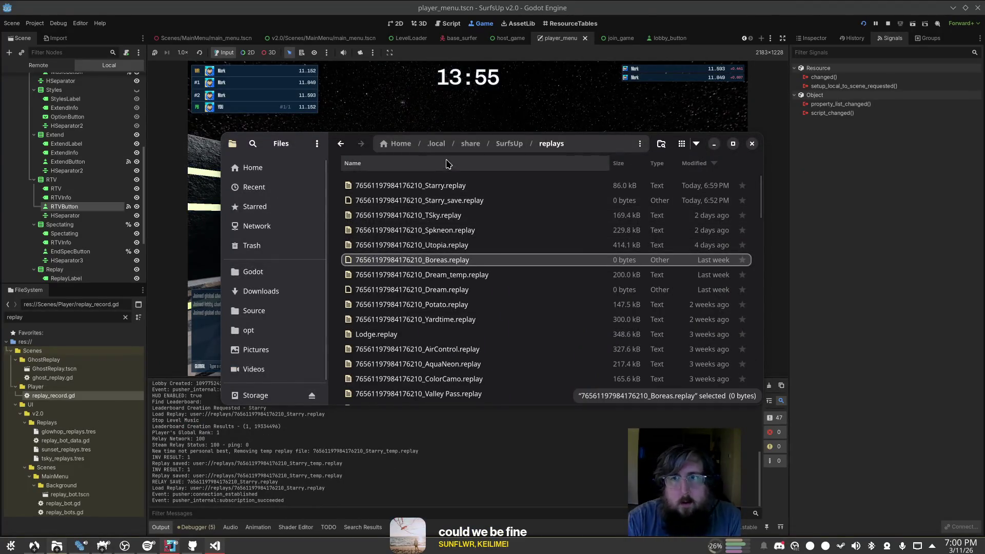
key("alt+Tab")
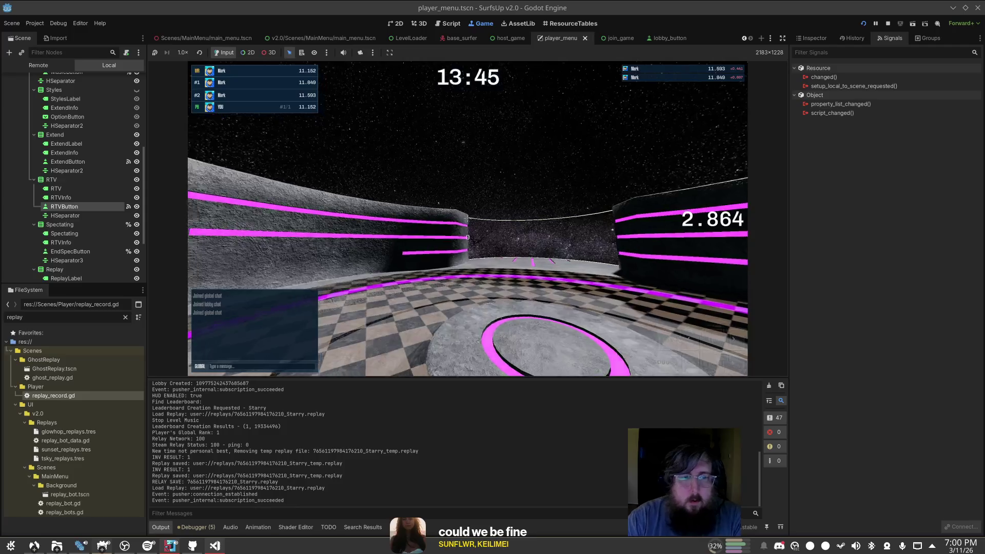
key("Escape")
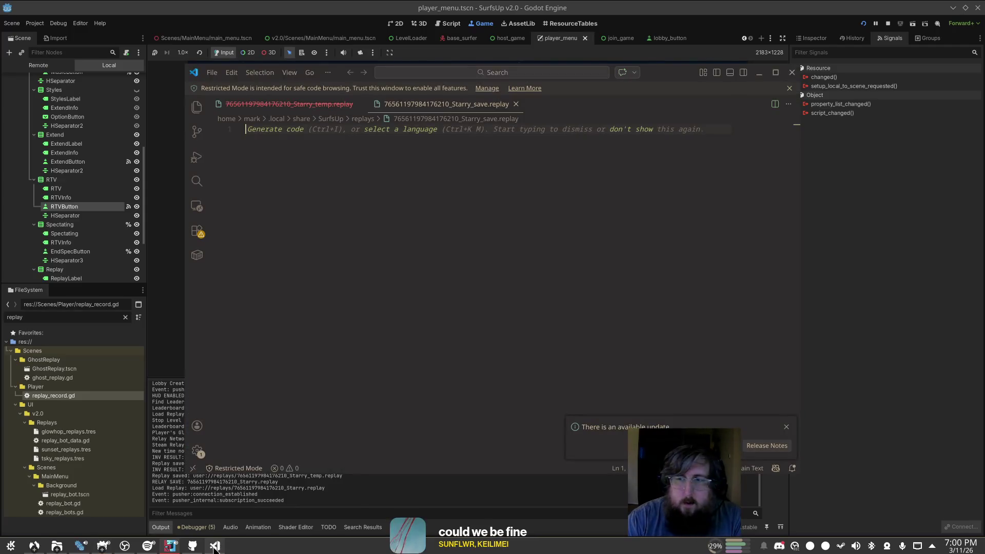
Step: Close the VS Code window holding the replay files and bring up GitHub Desktop's 20 pending changes
right_click(214, 545)
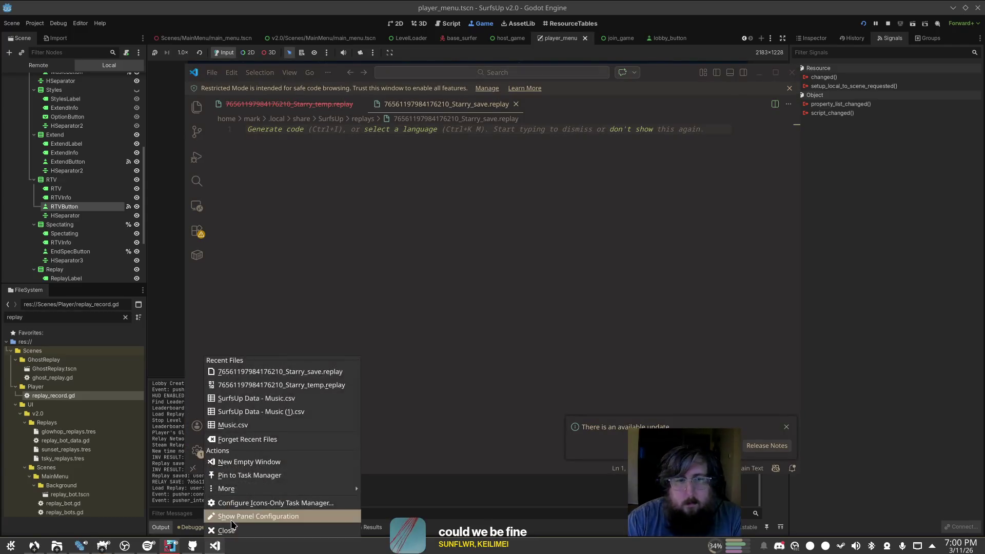
left_click(216, 495)
key("Escape")
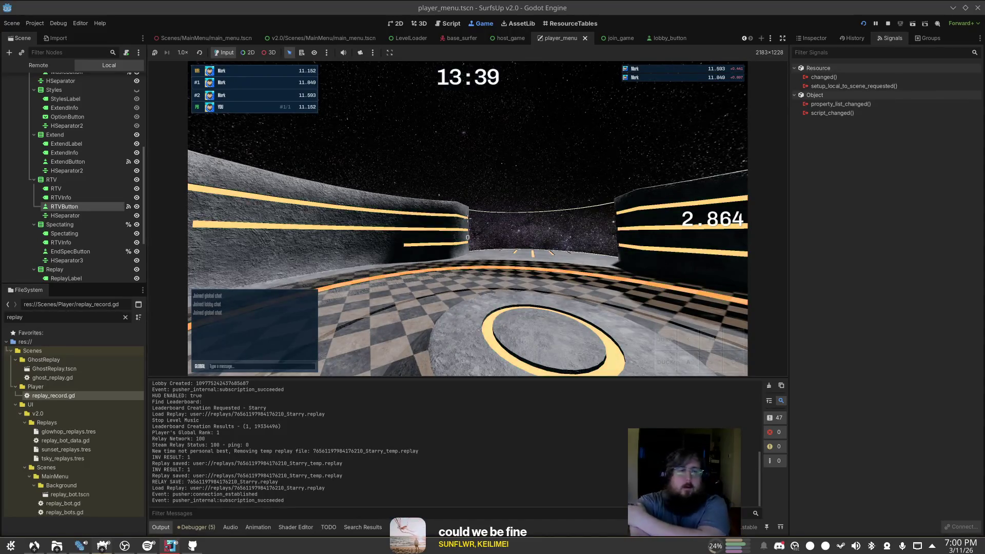
key("Escape")
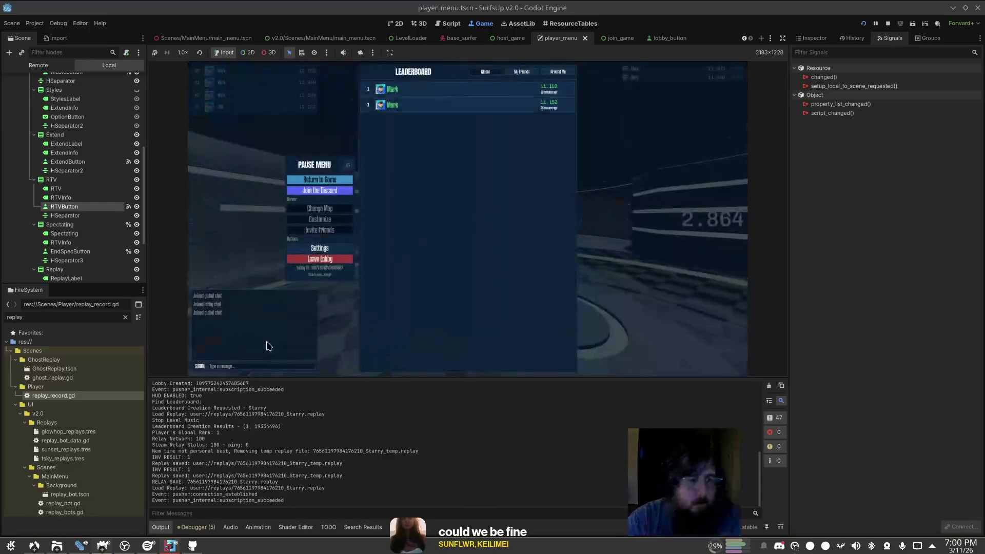
left_click(34, 546)
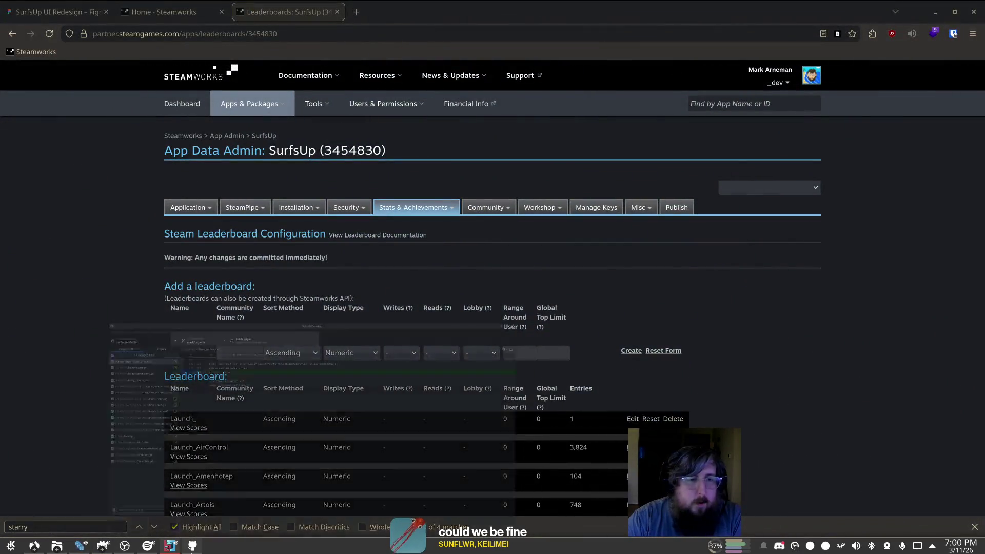
left_click(192, 545)
Step: Start the commit summary for the 20 changed files, beginning with 'WR'
left_click(122, 447)
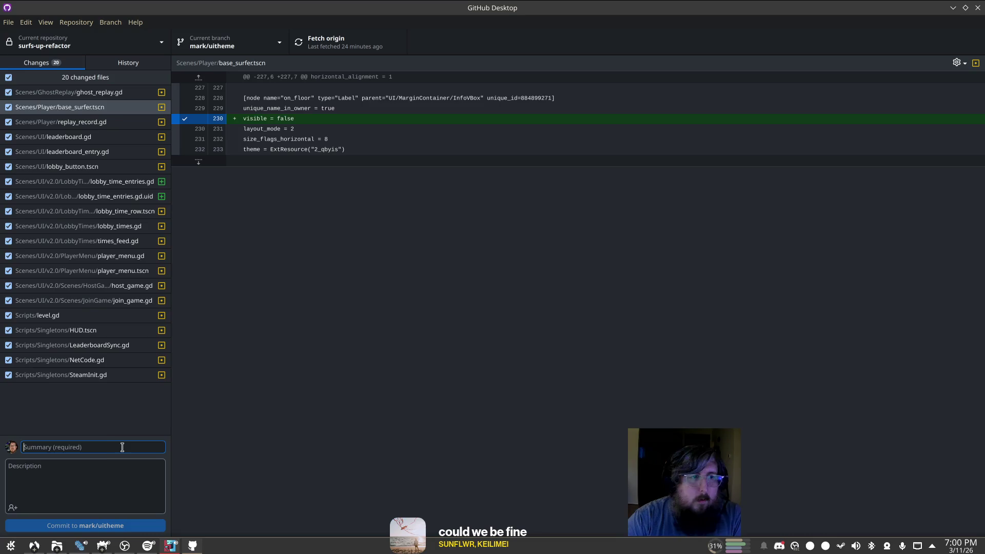
type("WR")
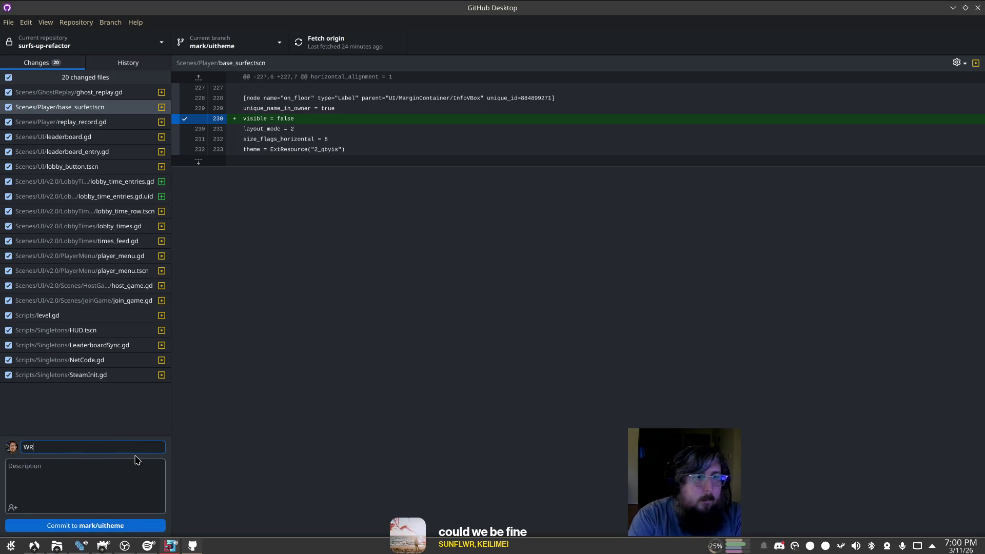